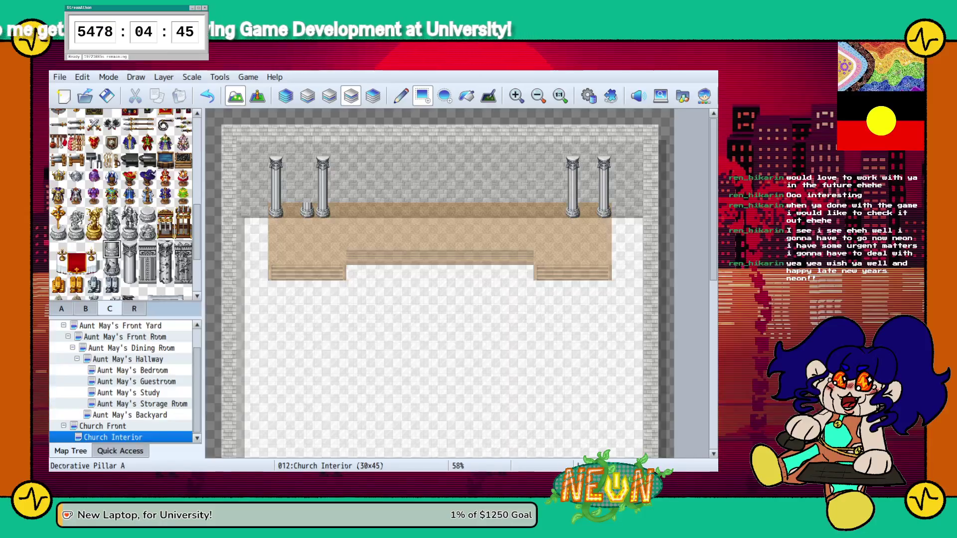
Build a new capped pillar beside the left pillar pair, then erase the extra pillar column
click(129, 268)
click(307, 194)
click(307, 178)
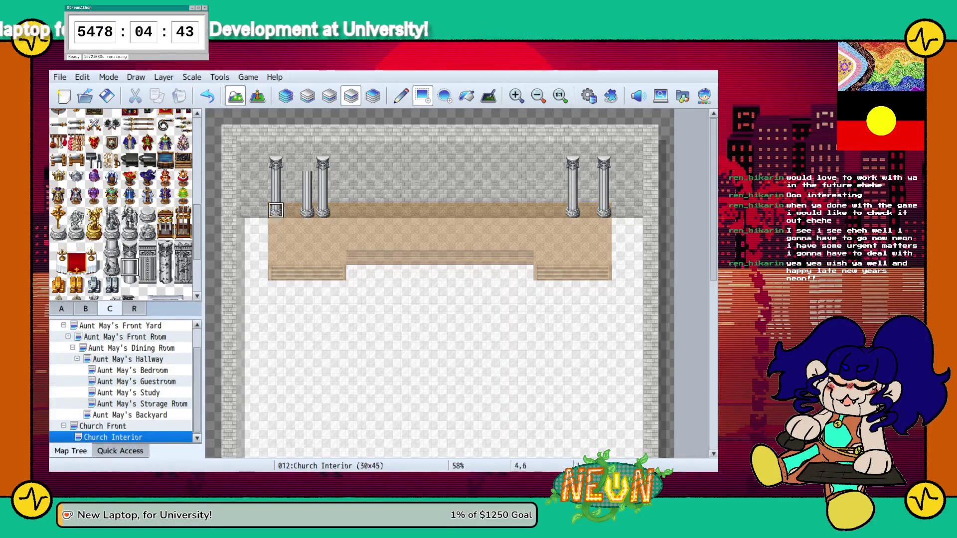
click(129, 250)
click(307, 164)
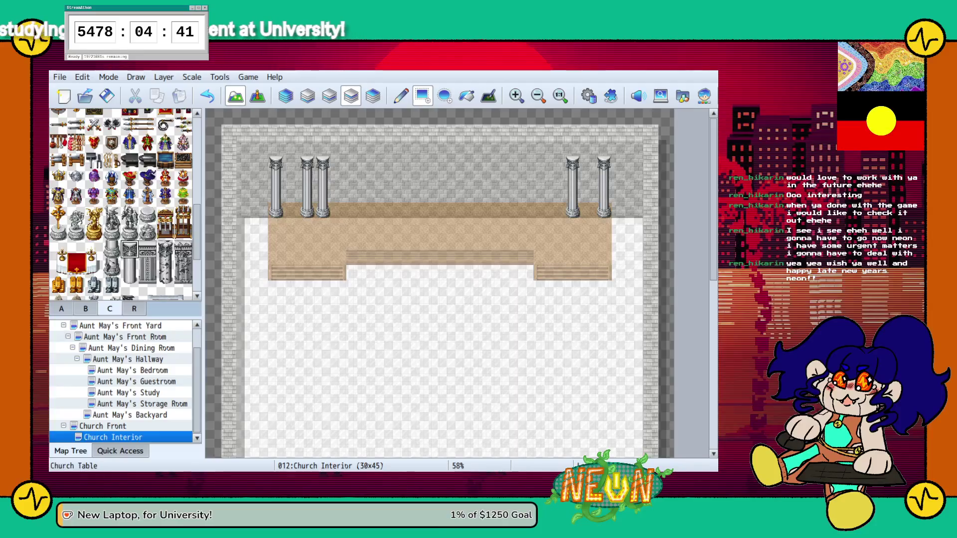
click(85, 308)
drag(323, 164, 323, 209)
Place golden crosses between both pillar pairs, with a pedestal under the left cross
click(110, 308)
click(58, 213)
click(291, 195)
click(588, 194)
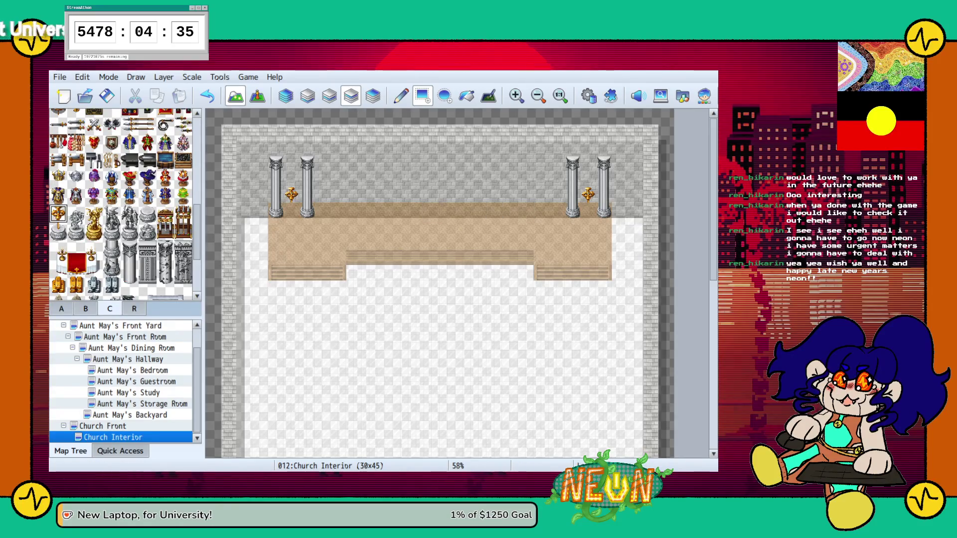
click(58, 231)
click(291, 210)
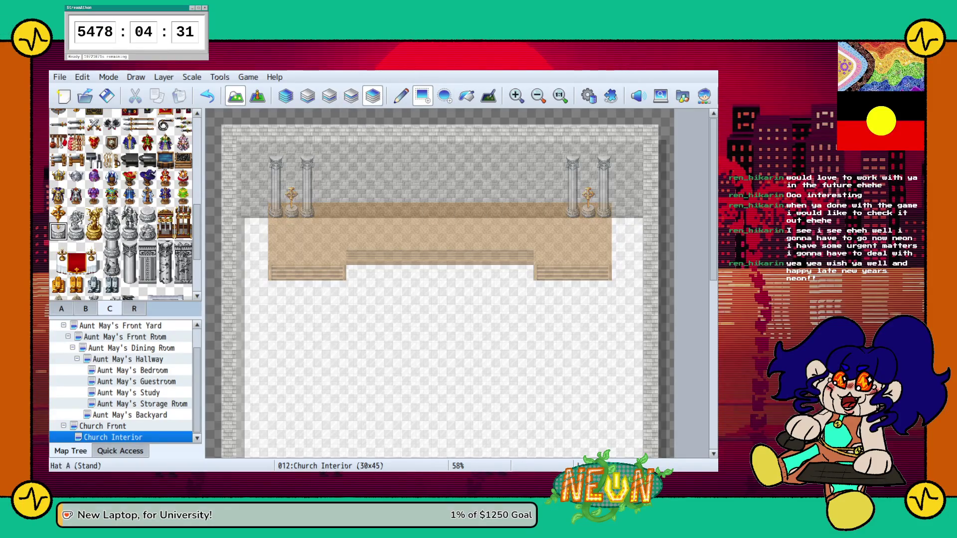
click(86, 309)
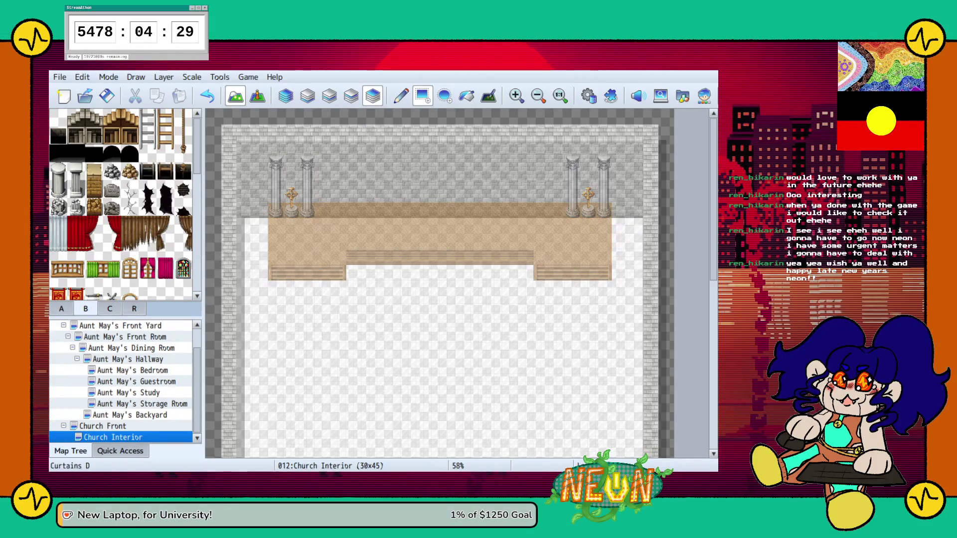
click(276, 163)
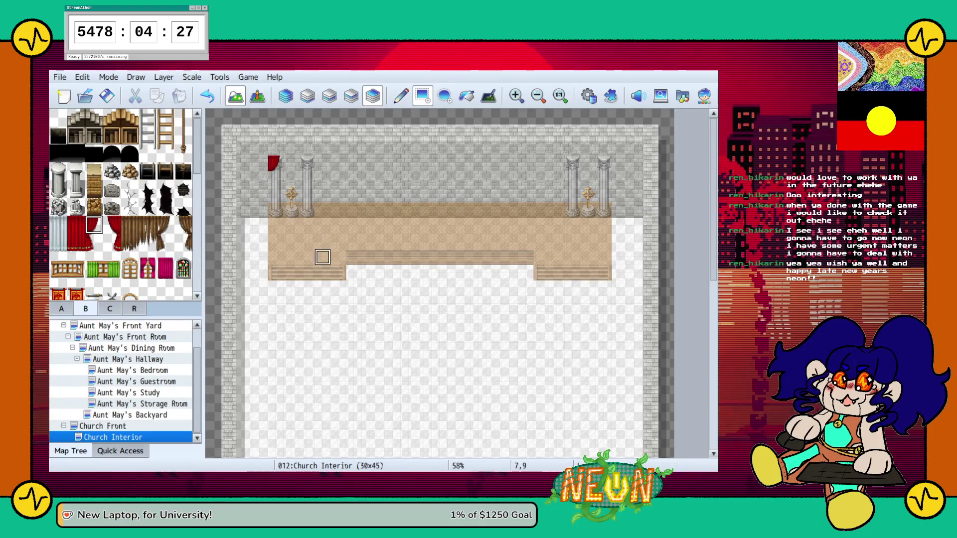
key(ctrl+z)
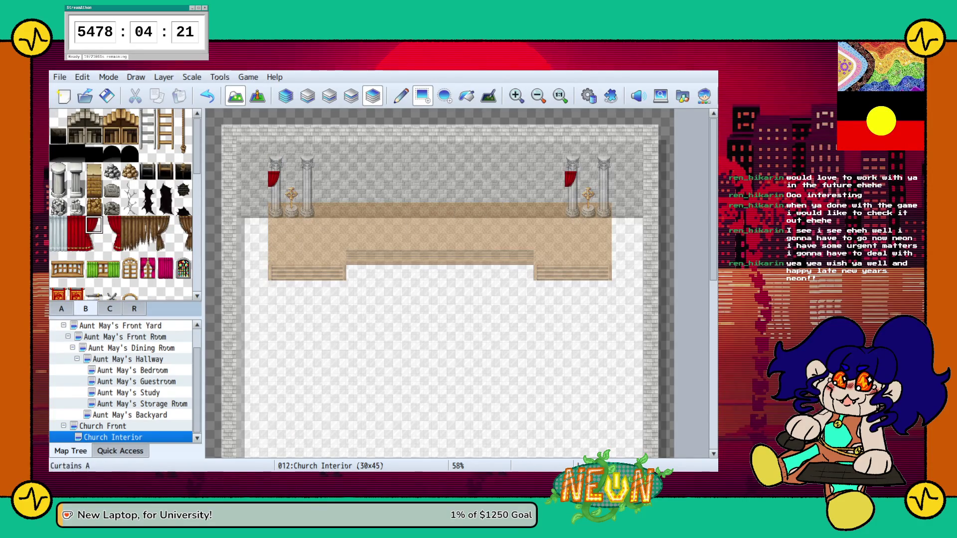
click(112, 225)
click(605, 179)
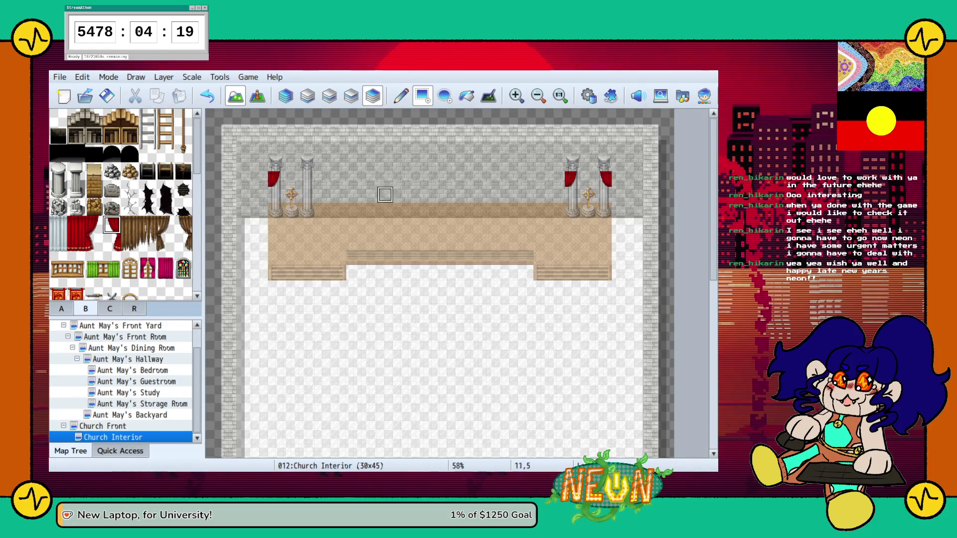
click(93, 243)
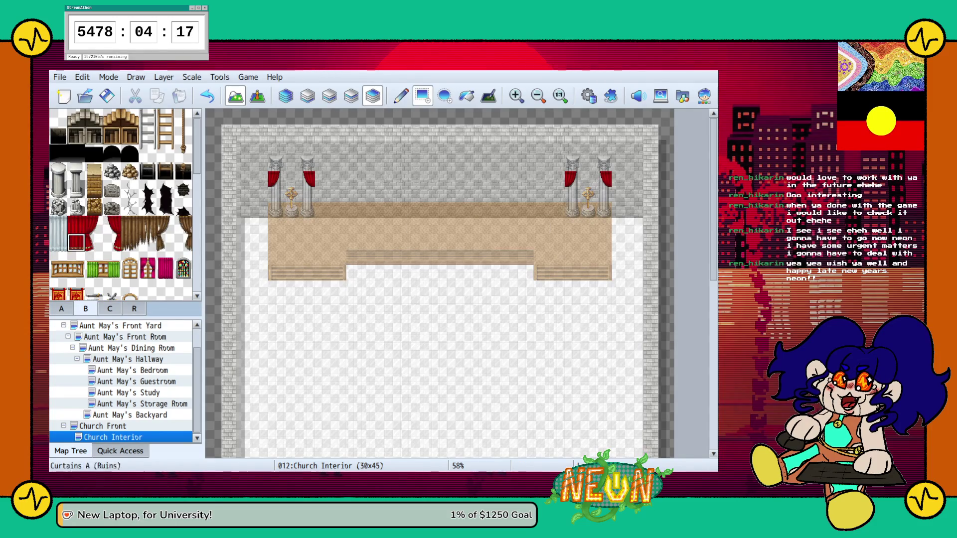
click(275, 194)
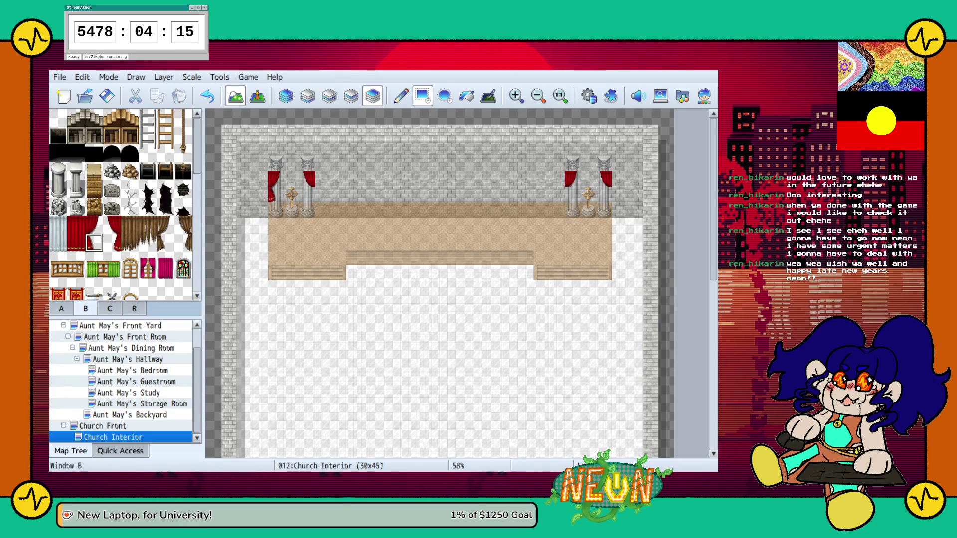
click(112, 242)
click(307, 194)
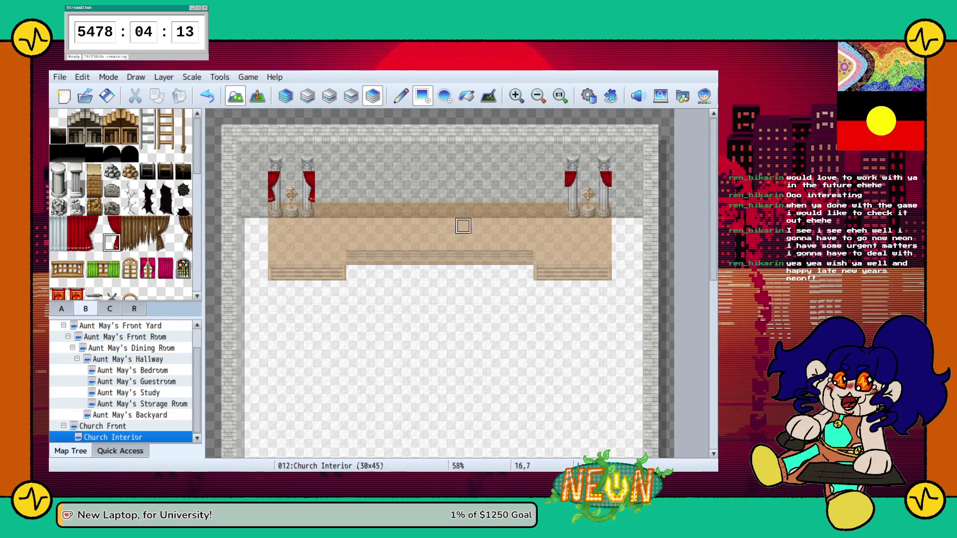
click(604, 194)
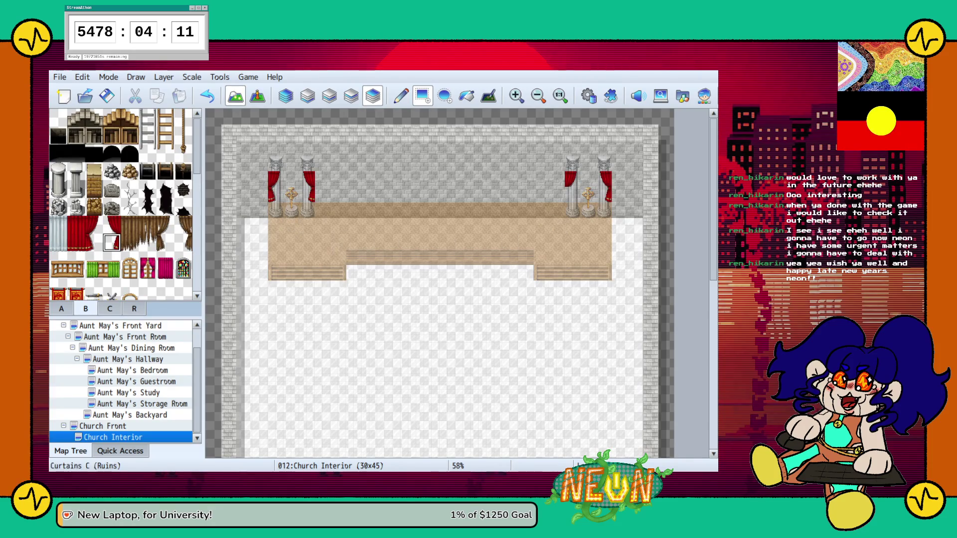
click(94, 243)
click(573, 194)
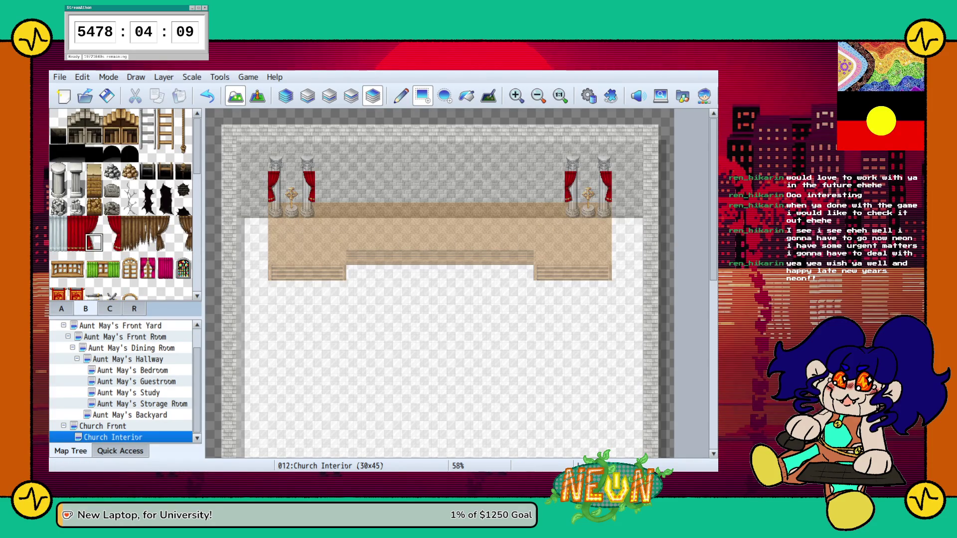
click(373, 95)
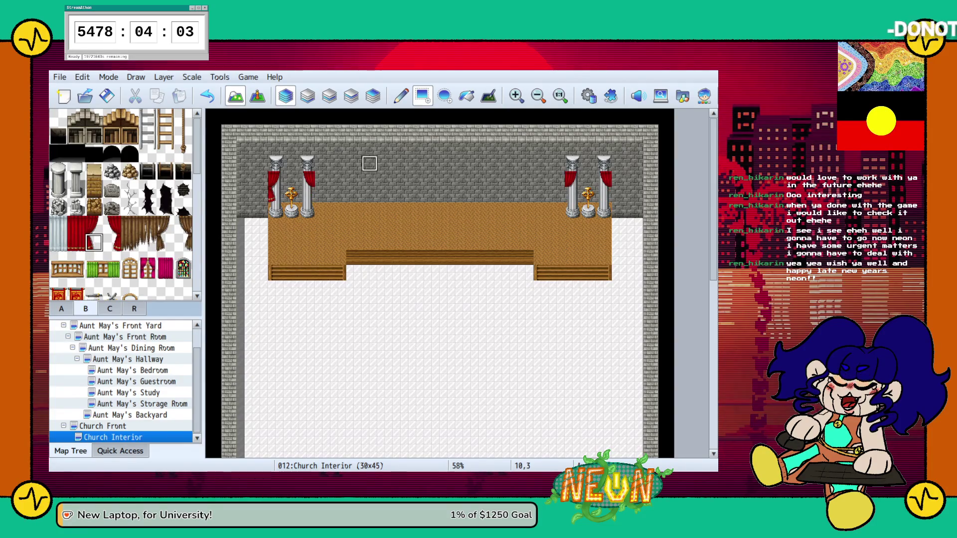
key(ctrl+z)
key(ctrl+z)
key(ctrl+z)
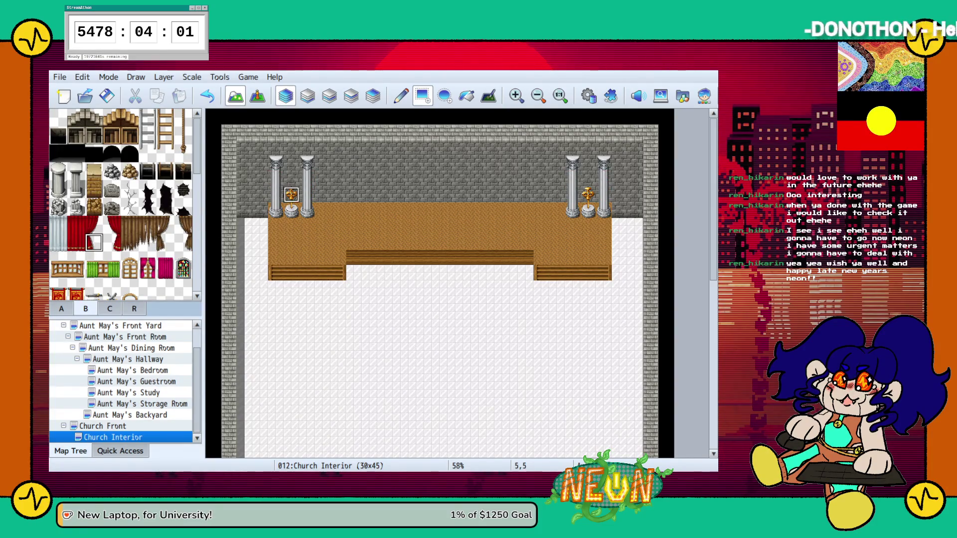
click(77, 225)
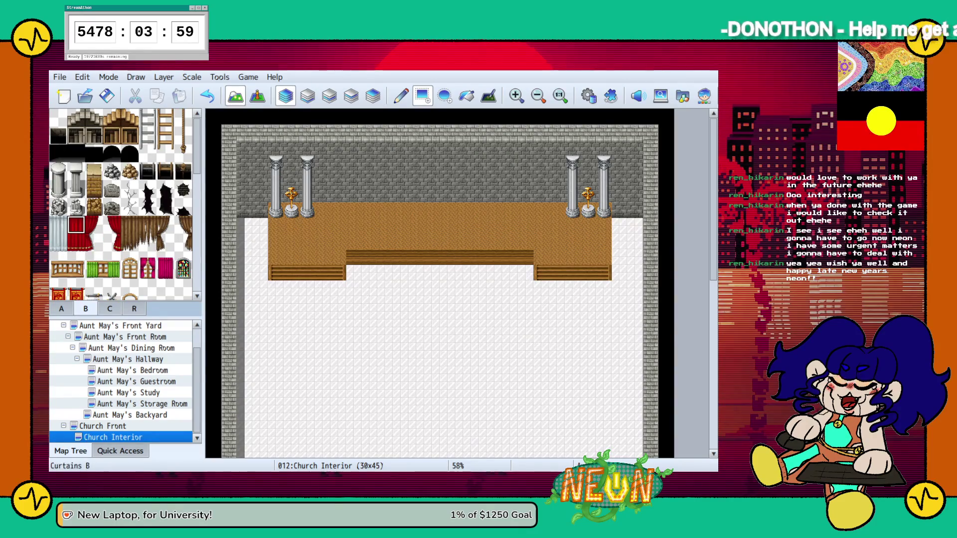
key(F6)
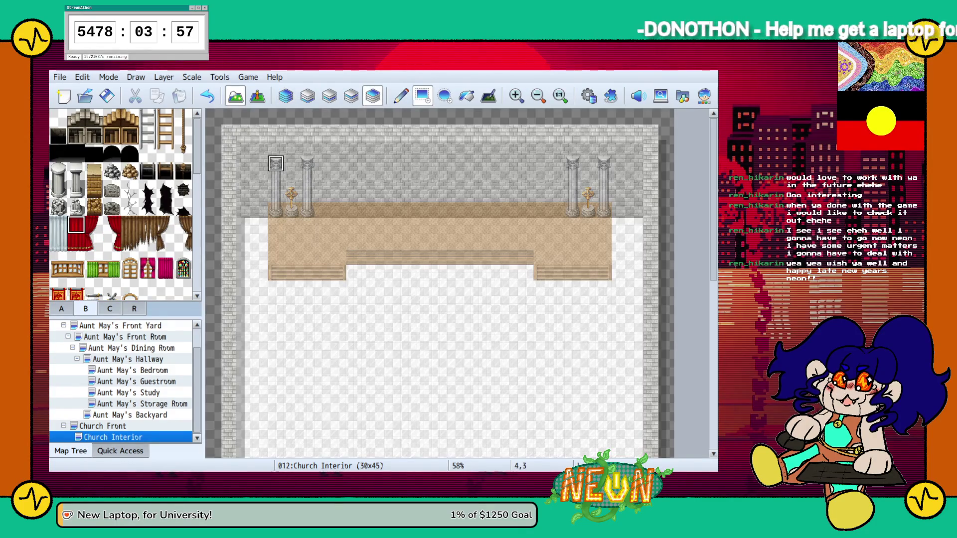
drag(276, 164, 307, 163)
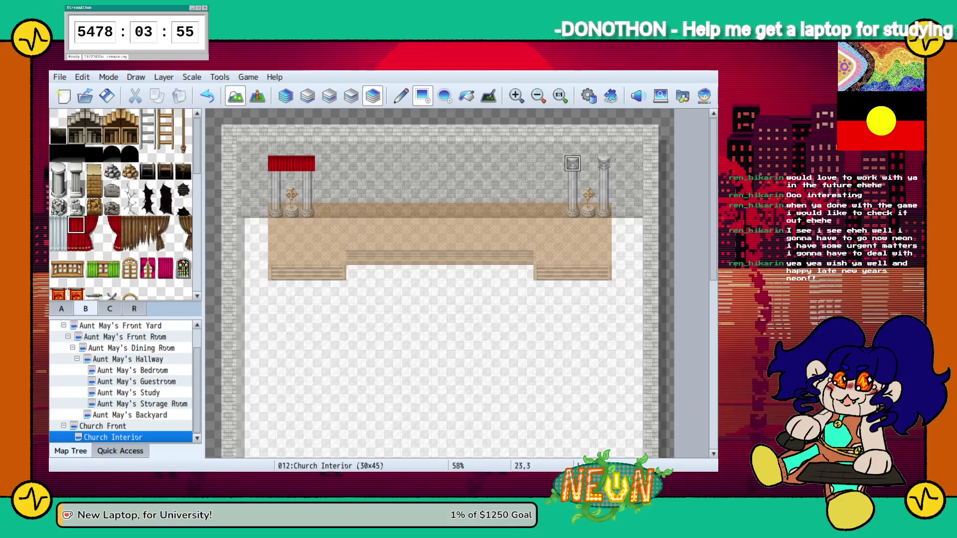
key(ctrl+z)
click(588, 163)
click(76, 242)
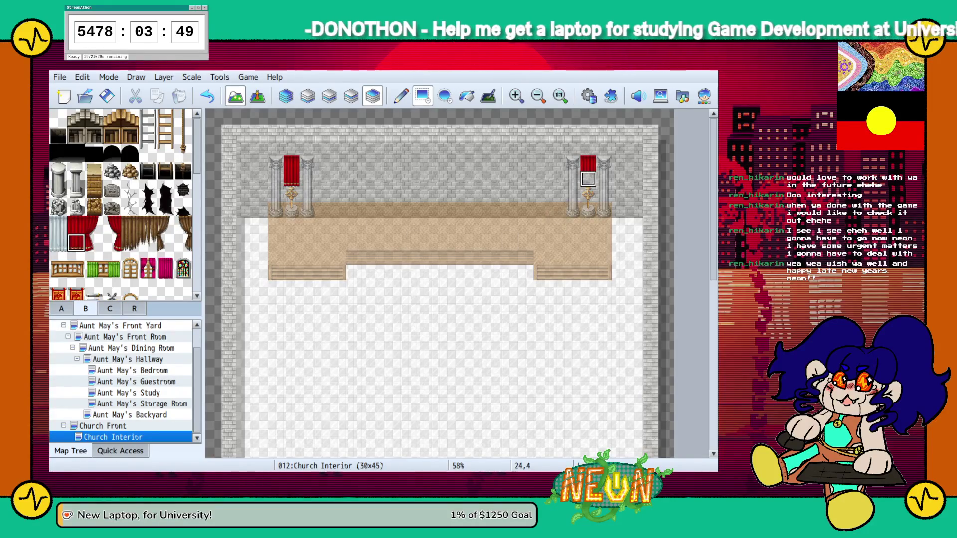
key(ctrl+z)
key(ctrl+z)
key(ctrl+z)
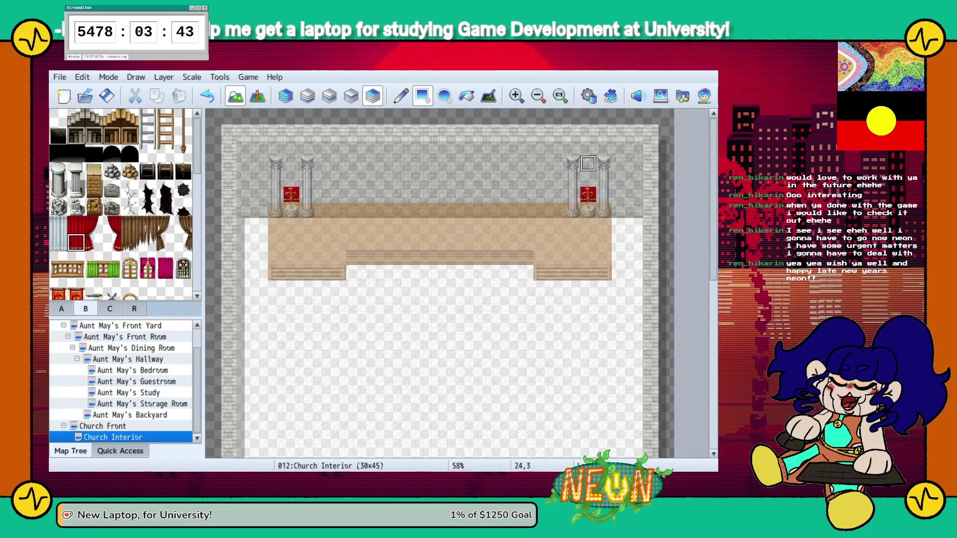
key(ctrl+z)
key(ctrl+z)
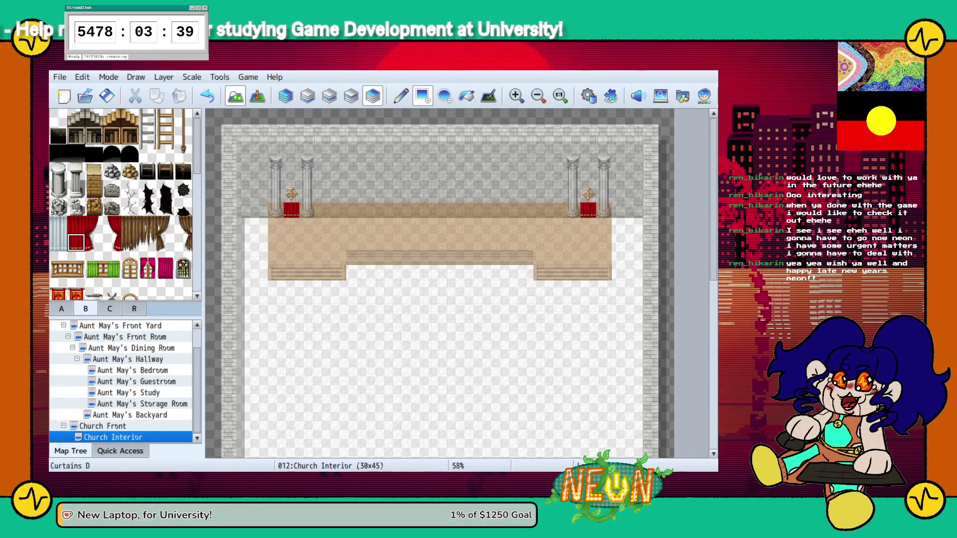
click(291, 164)
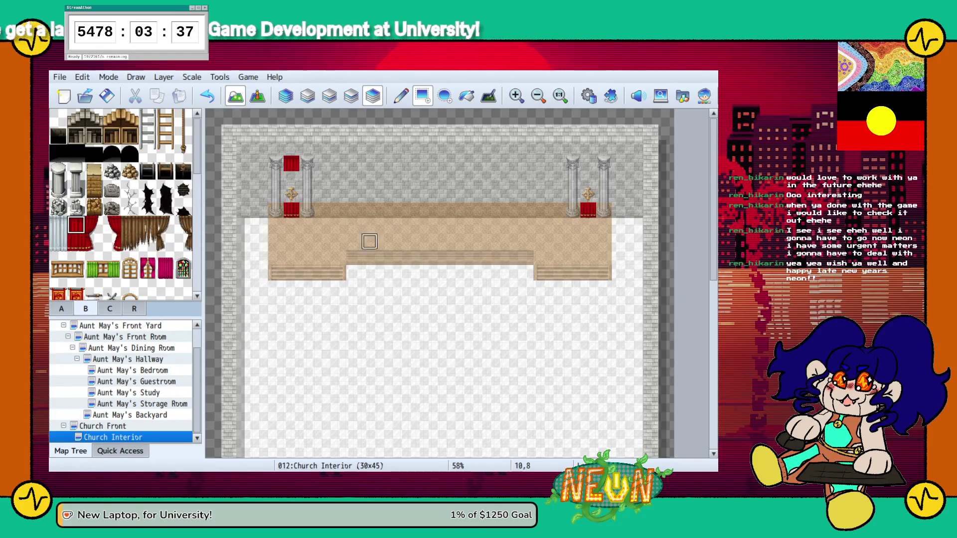
click(588, 164)
click(76, 243)
click(292, 179)
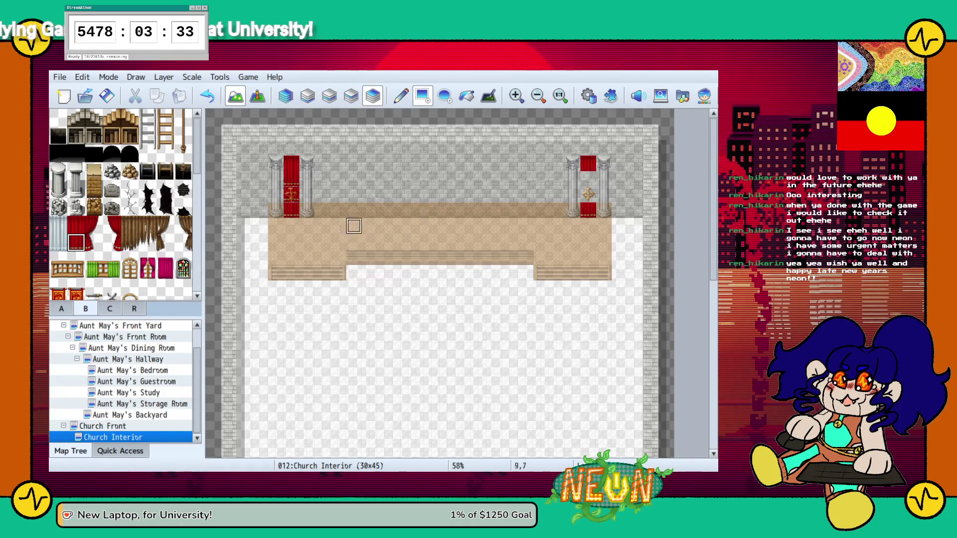
key(ctrl+z)
key(ctrl+z)
key(ctrl+z)
key(ctrl+z)
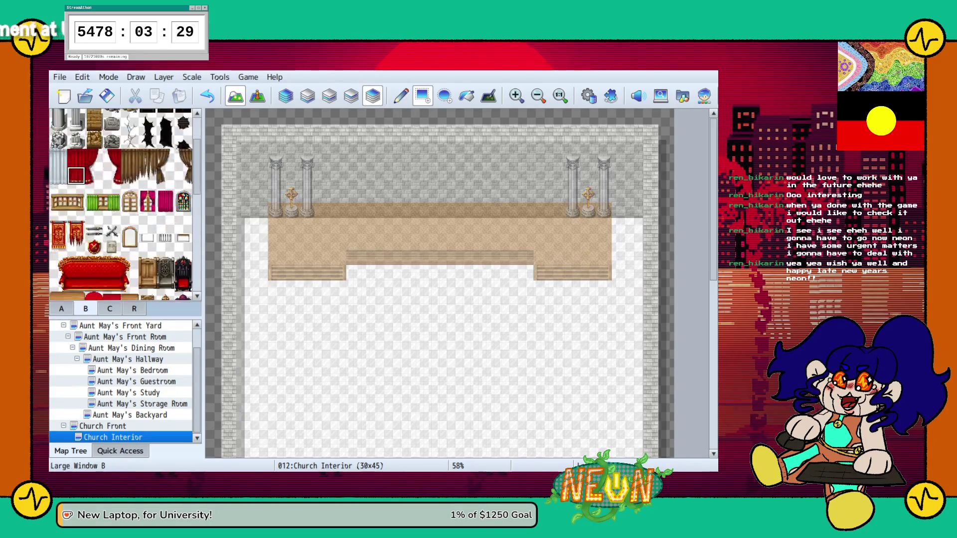
Find the small pink banner in tileset B and place one on the left wall
scroll(125, 204, down, 3)
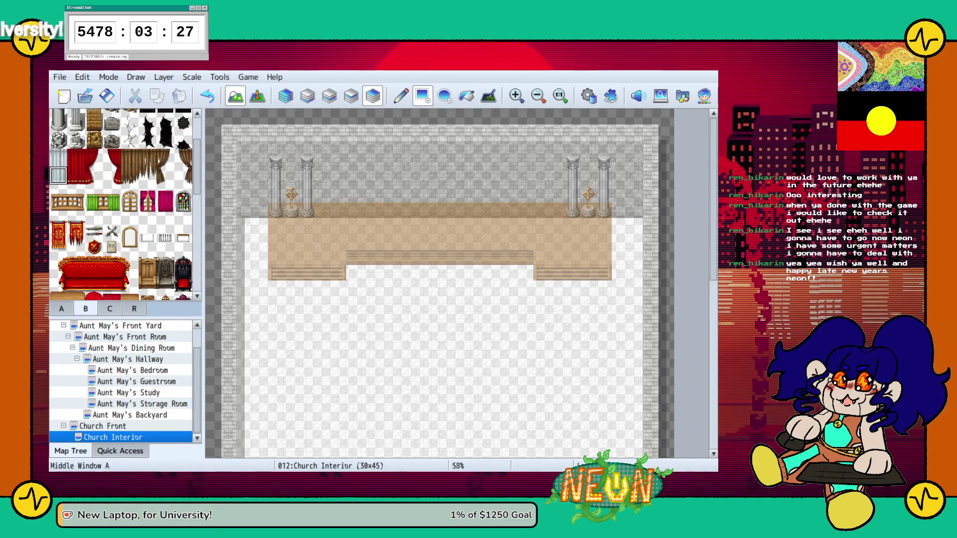
scroll(58, 176, down, 5)
scroll(165, 156, up, 3)
scroll(125, 204, down, 6)
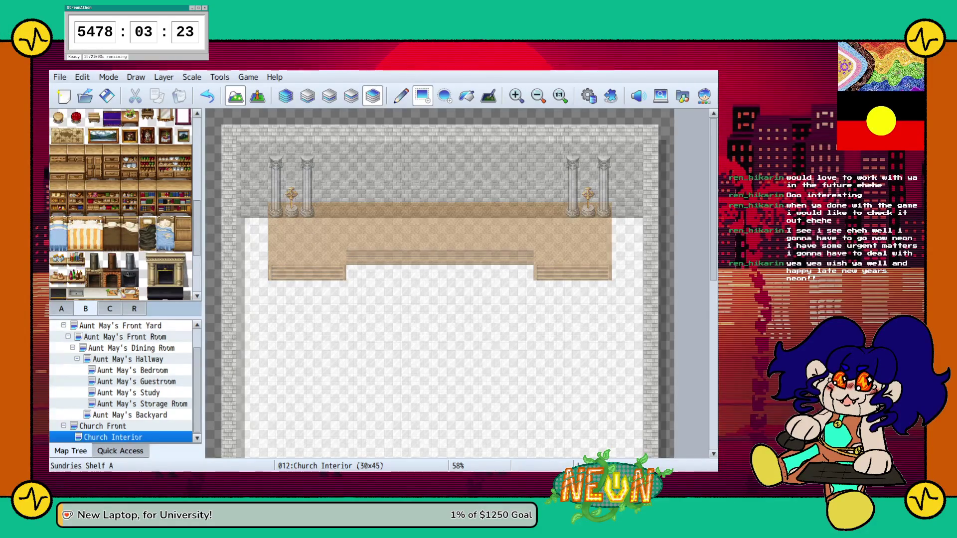
scroll(125, 204, down, 5)
scroll(165, 166, up, 10)
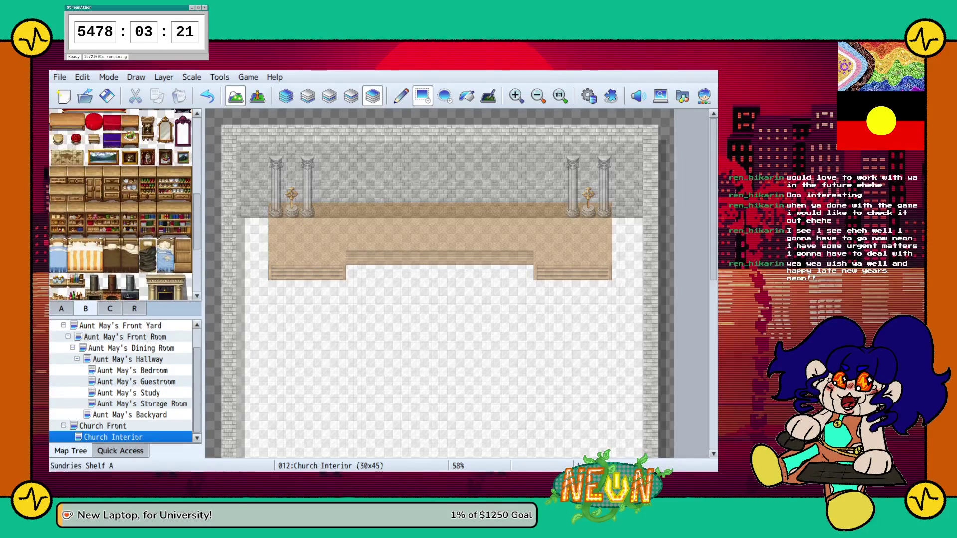
scroll(125, 205, up, 3)
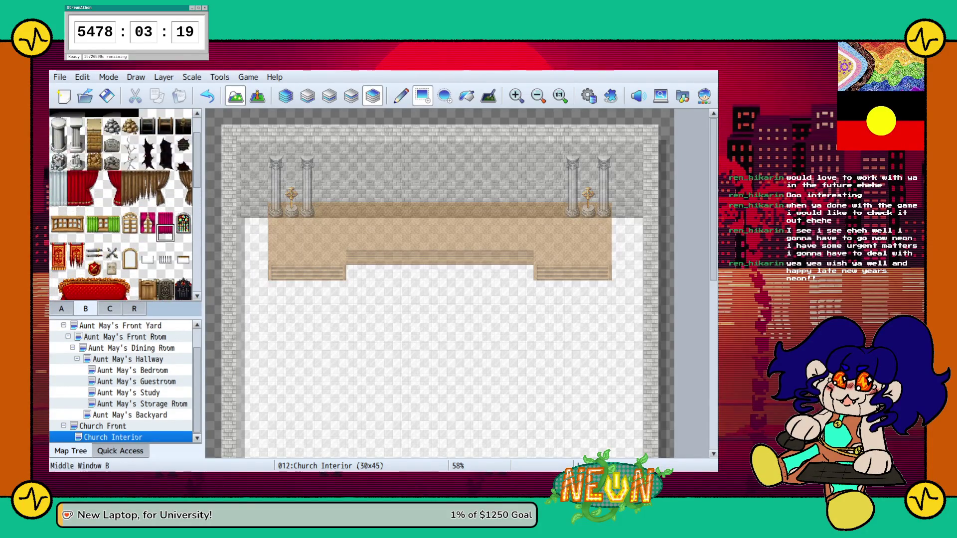
scroll(165, 232, up, 3)
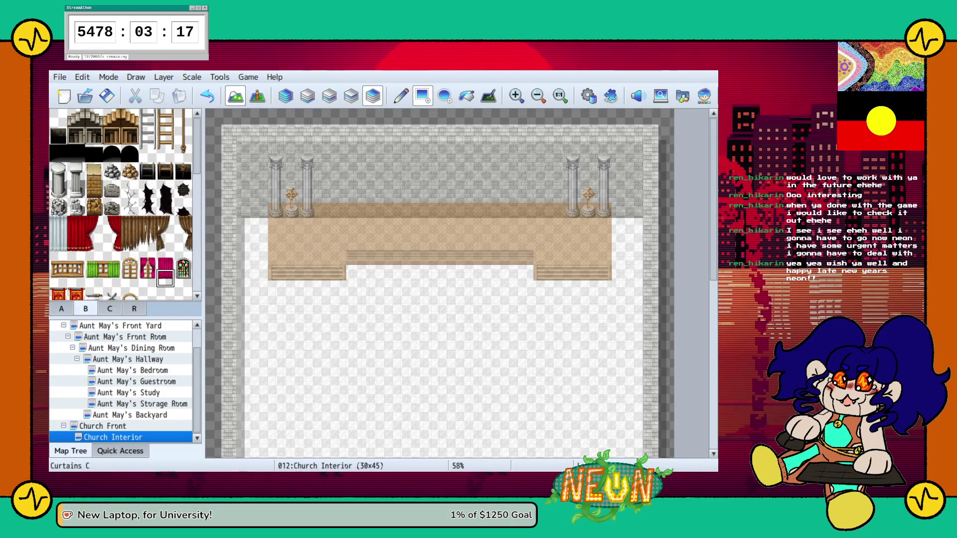
scroll(165, 232, down, 3)
scroll(165, 231, down, 4)
click(148, 150)
click(292, 166)
On the lower layer, hang pink banners between both pillar pairs, making the left one two tiles tall
click(148, 167)
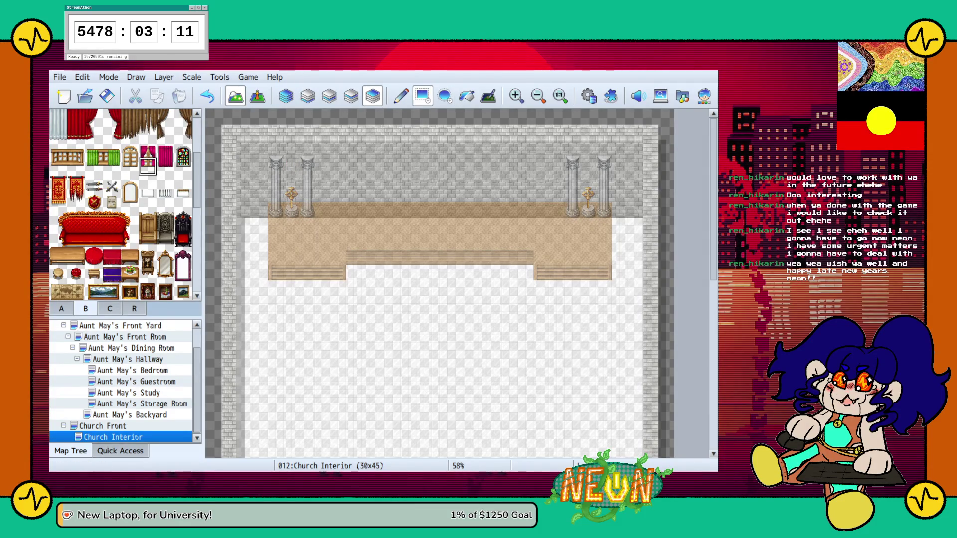
click(351, 95)
click(292, 178)
click(588, 178)
click(148, 150)
click(292, 164)
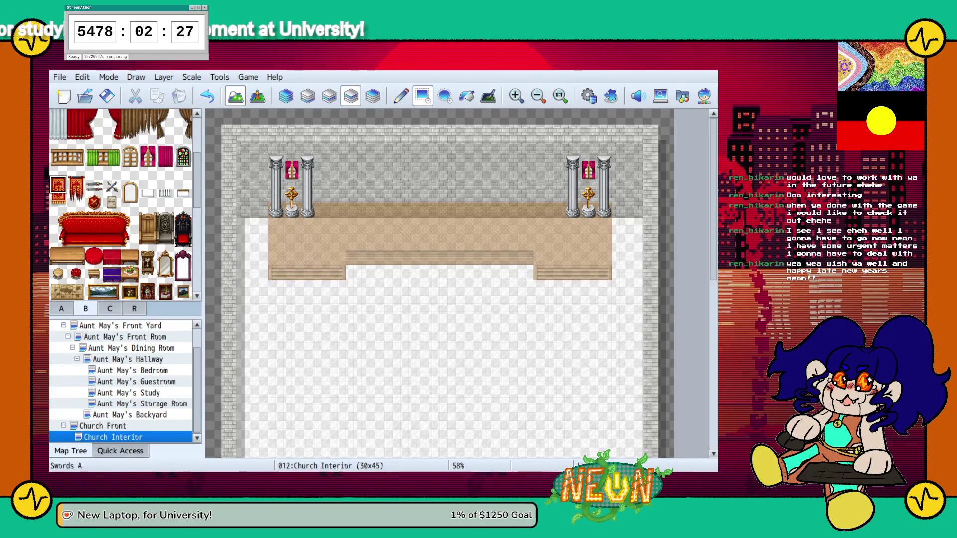
Replace both pink banners with taller red-and-gold banners
click(292, 165)
click(588, 165)
click(58, 201)
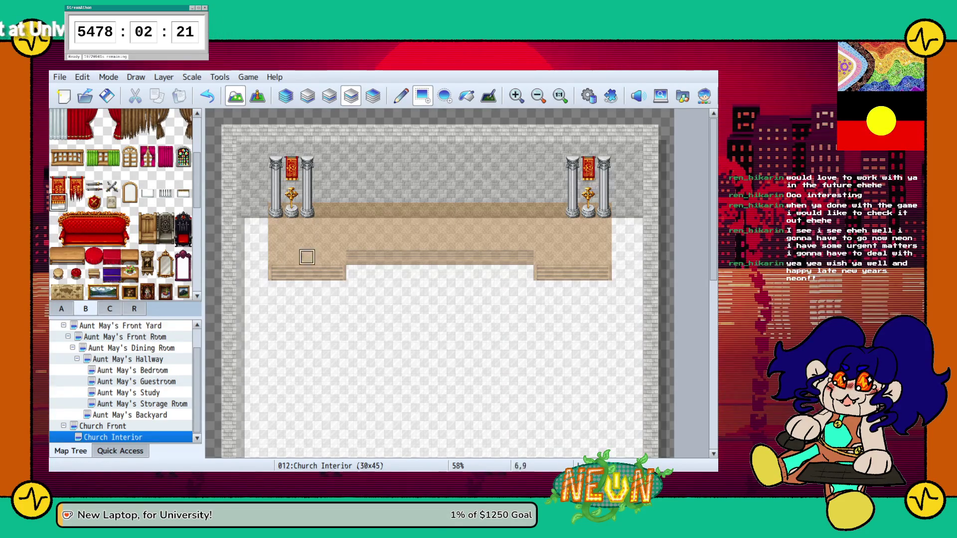
Select the purple Table E tile in the tileset B palette
scroll(124, 220, down, 5)
scroll(124, 204, up, 5)
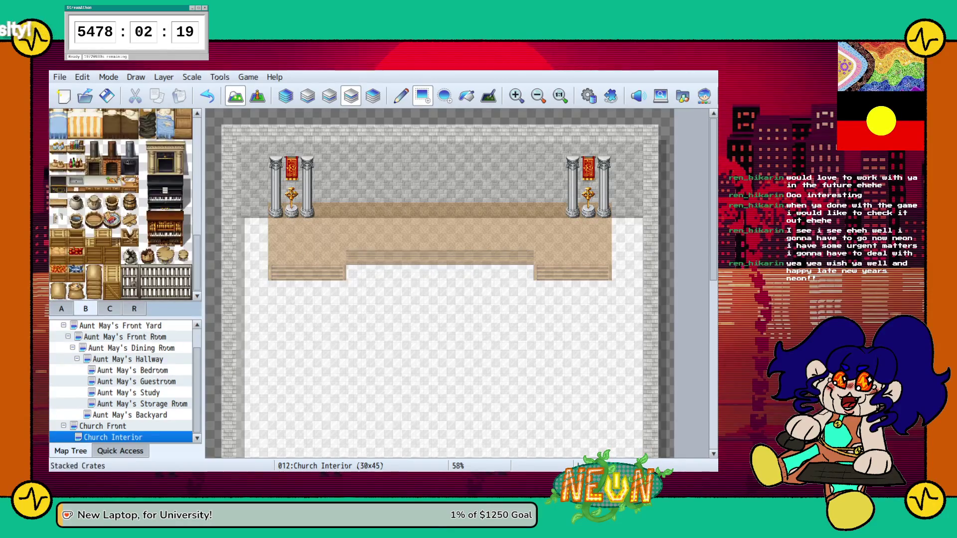
click(111, 206)
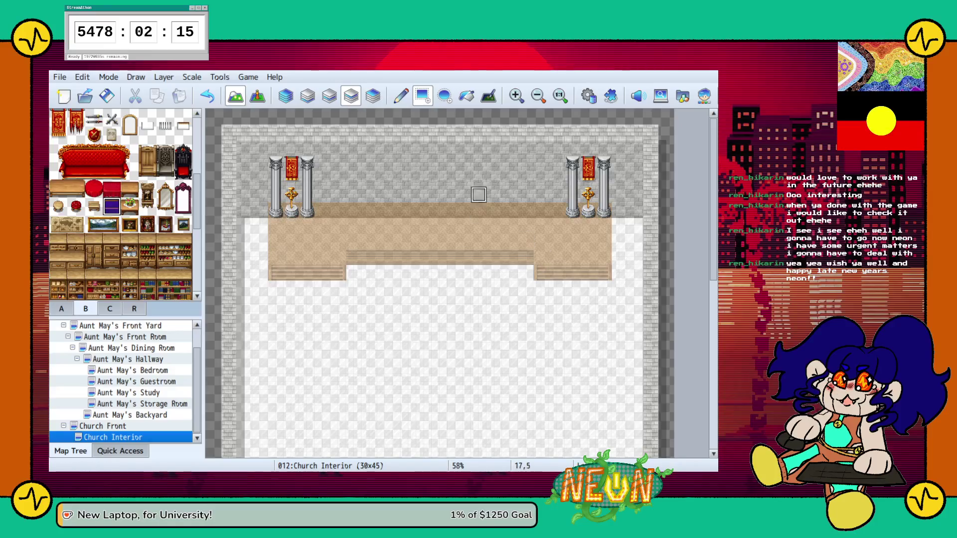
Paint one row of purple tiles along the stage back, undoing an extra second row
drag(401, 209, 479, 210)
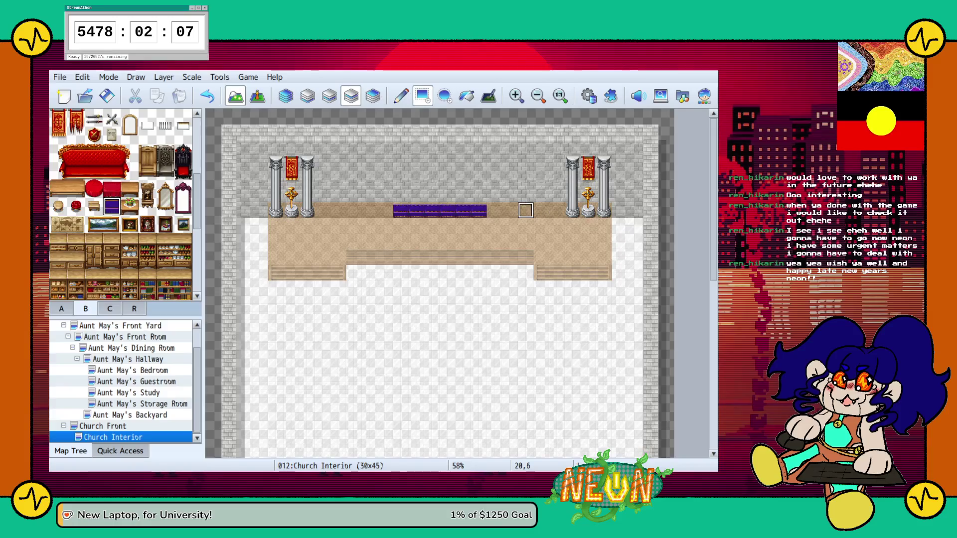
drag(400, 196, 478, 195)
key(ctrl+z)
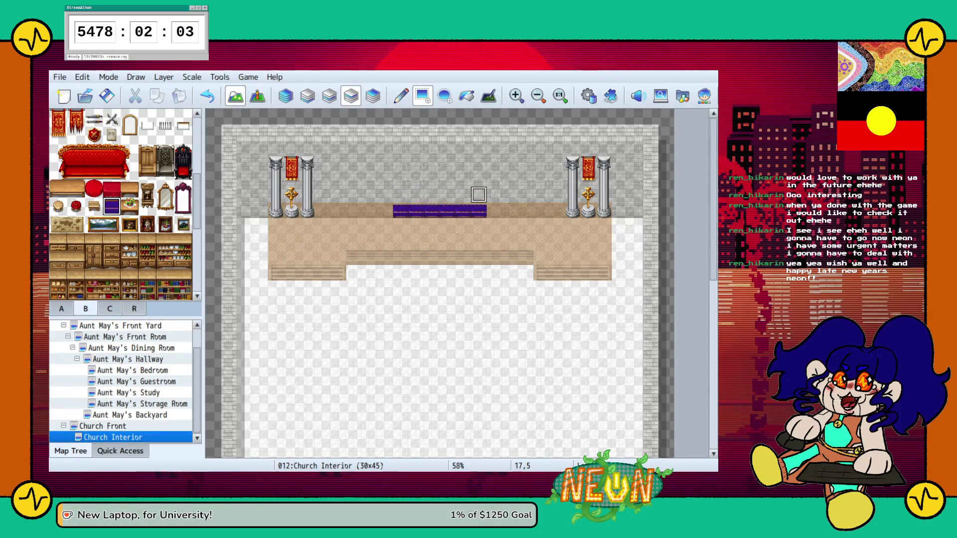
Browse the C and A tileset tabs, then return to the decoration and furniture tiles
scroll(122, 205, up, 5)
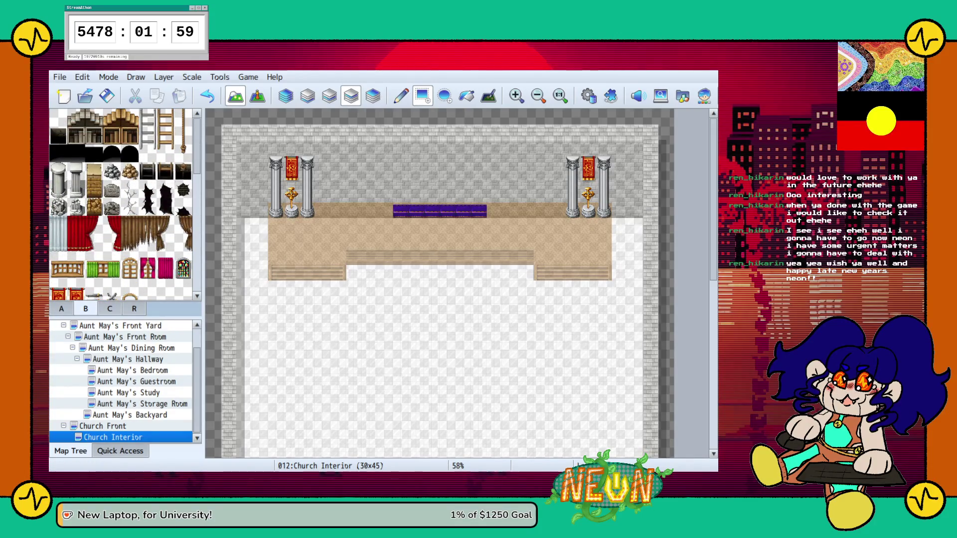
click(110, 308)
scroll(122, 204, down, 3)
scroll(74, 254, down, 10)
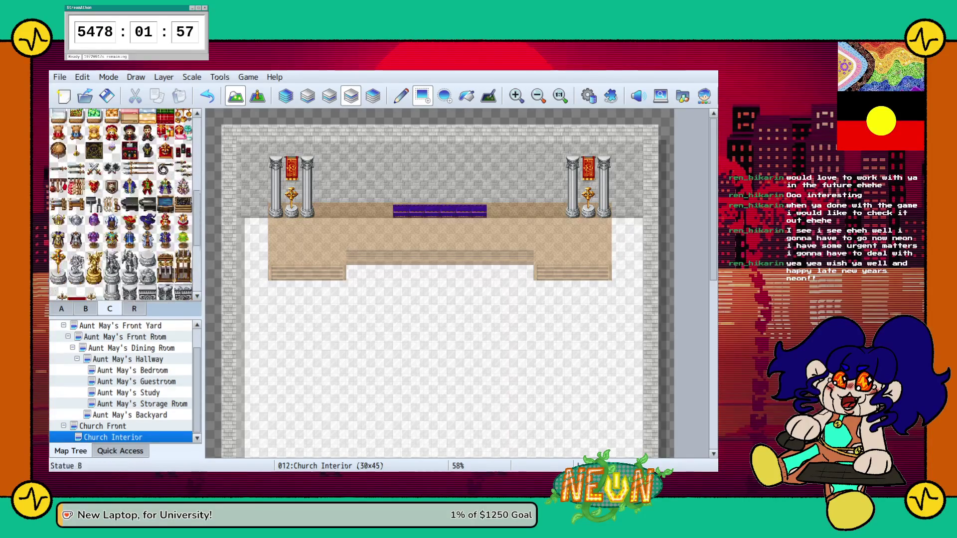
scroll(124, 205, up, 5)
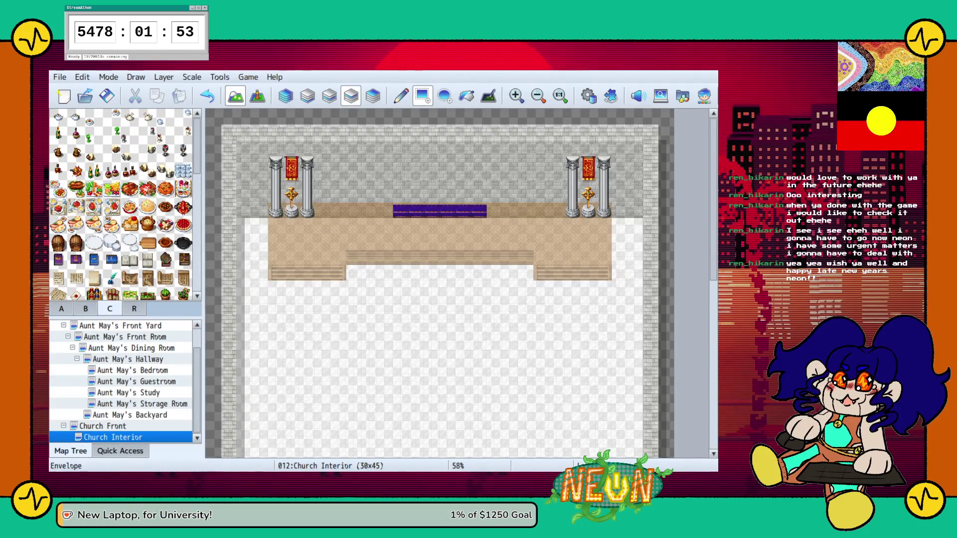
click(62, 308)
scroll(122, 204, down, 5)
scroll(122, 205, down, 3)
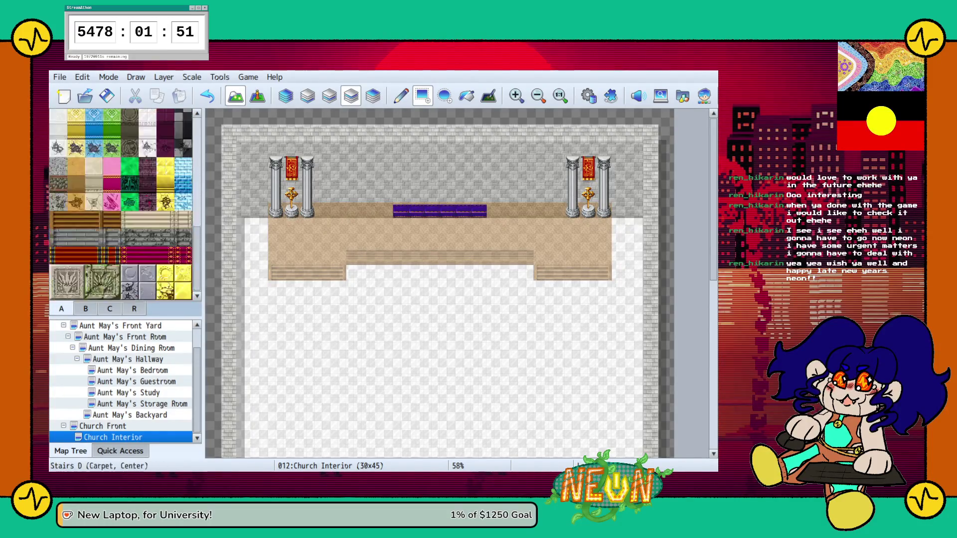
scroll(122, 205, up, 10)
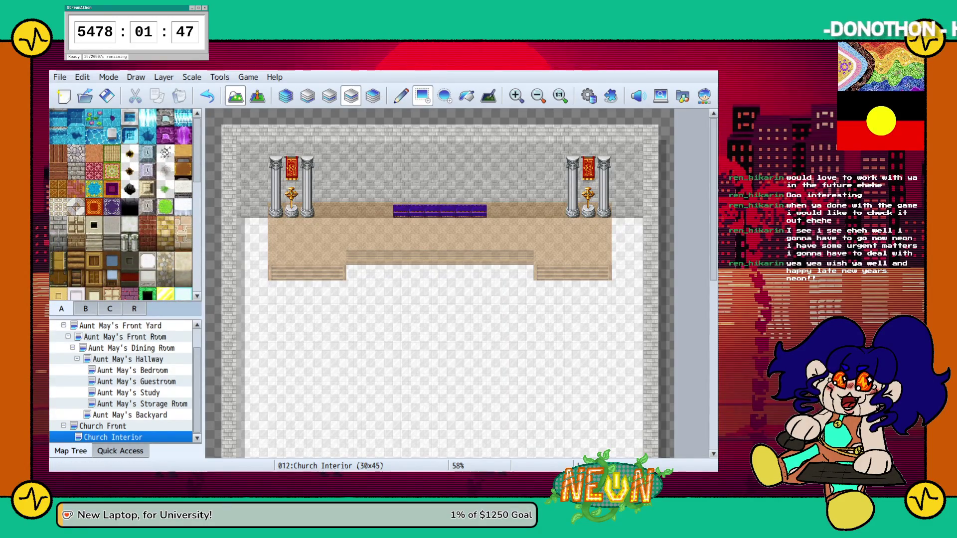
click(110, 309)
scroll(122, 204, down, 6)
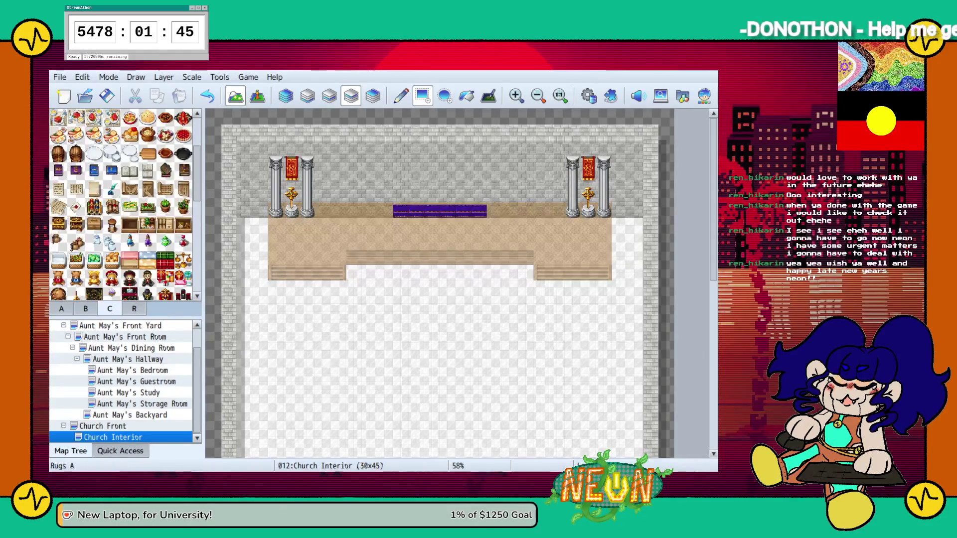
Place a Dragon Statue on the left side of the stage
scroll(123, 205, down, 10)
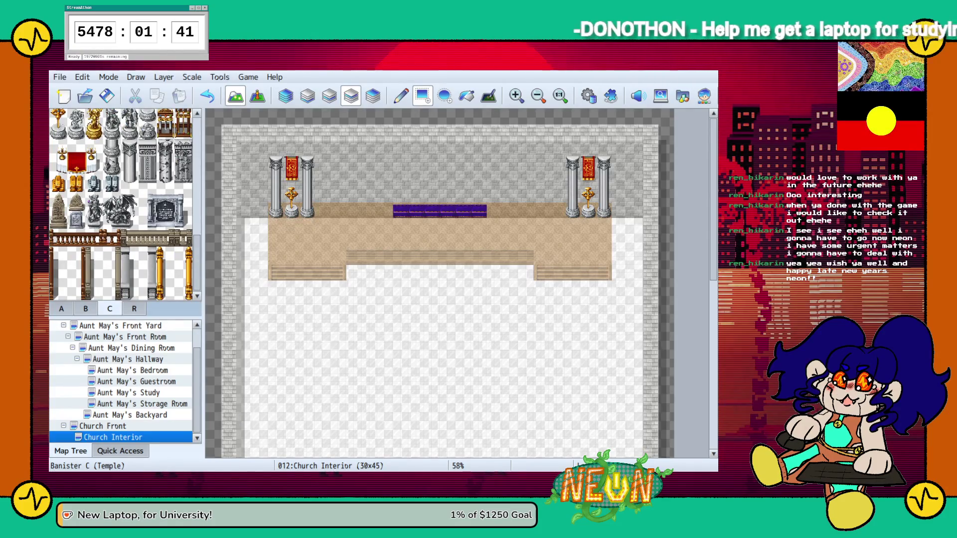
click(58, 220)
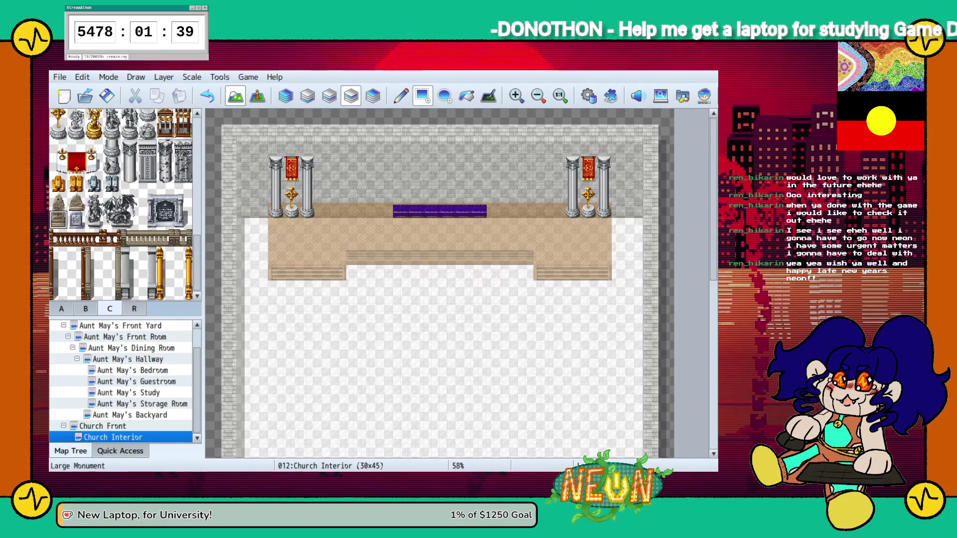
click(354, 210)
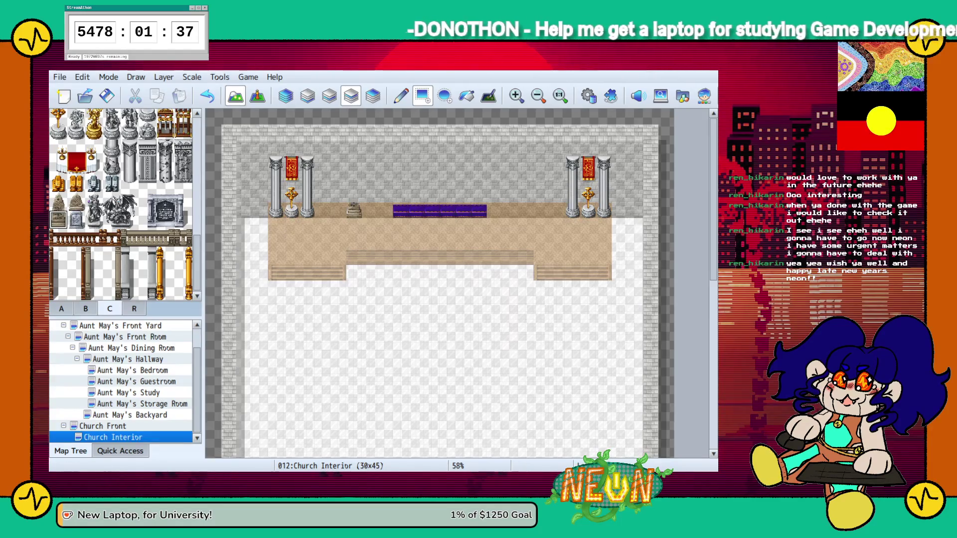
click(58, 202)
click(354, 205)
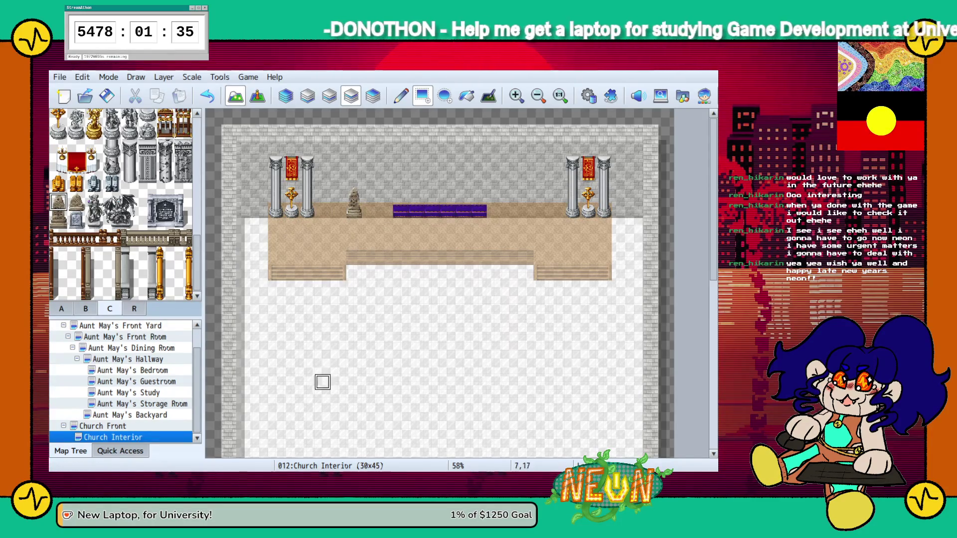
Build the Large Monument on the purple carpet's centre, adding its stone and top pieces
scroll(123, 204, up, 3)
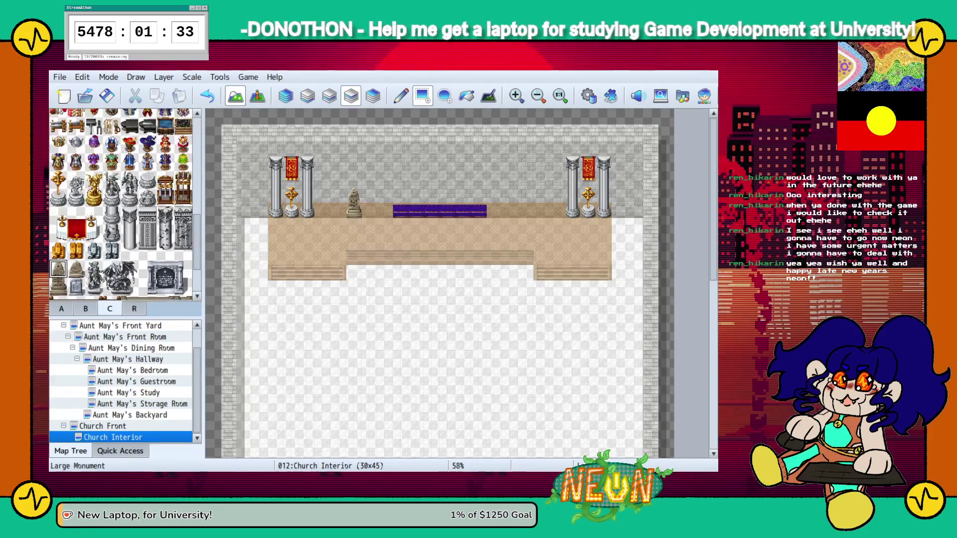
click(164, 282)
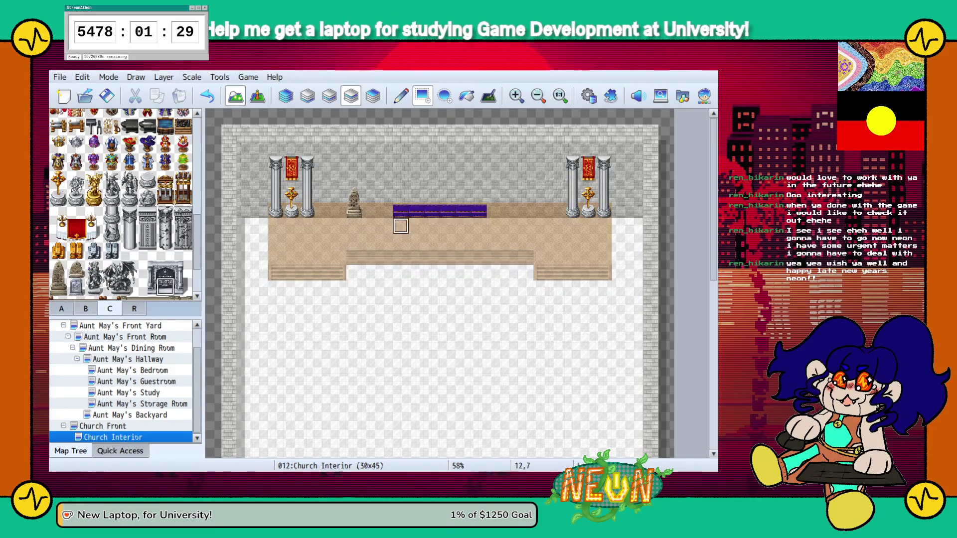
click(432, 210)
click(447, 209)
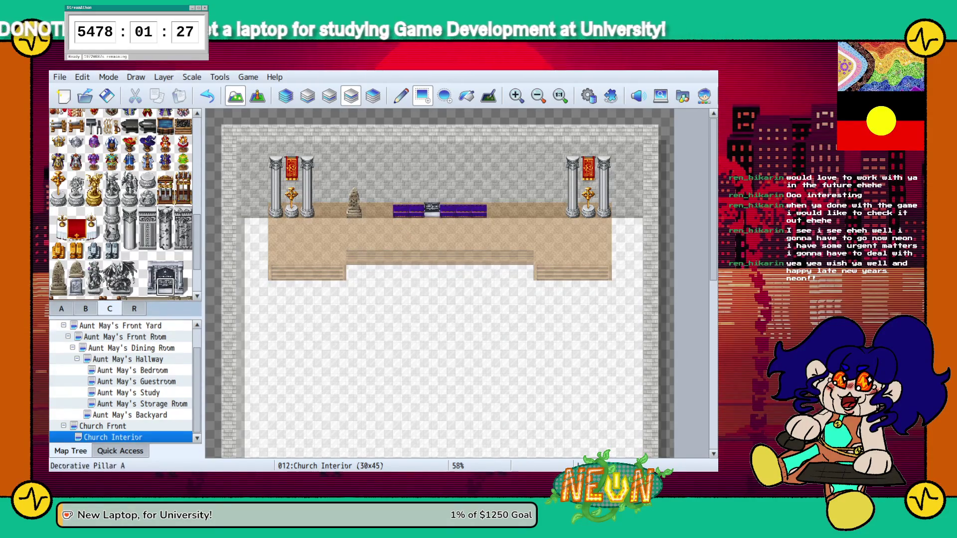
click(147, 286)
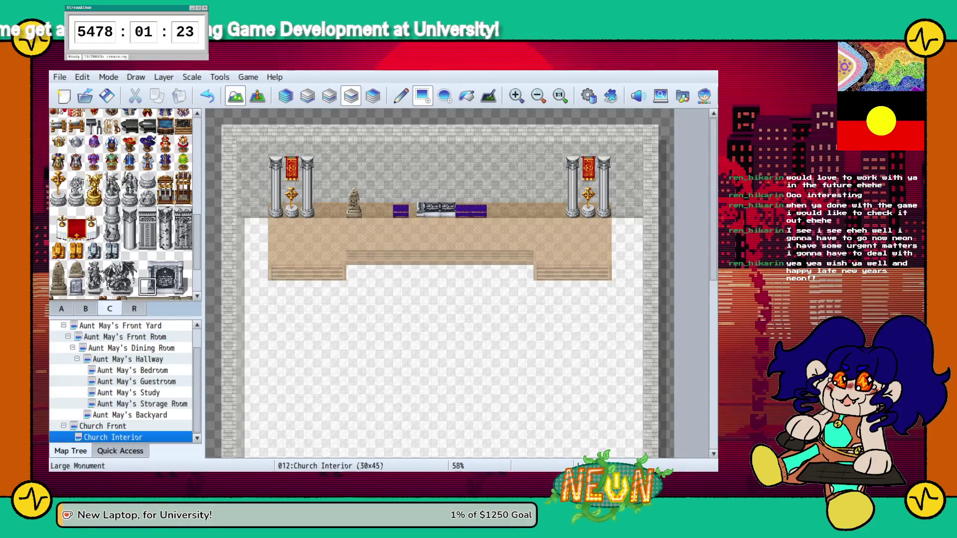
click(148, 269)
click(427, 195)
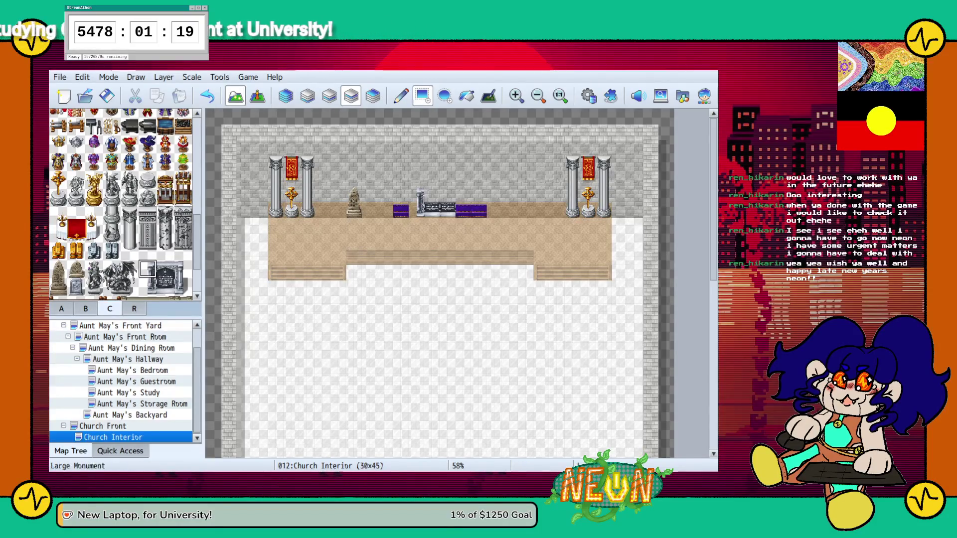
click(182, 285)
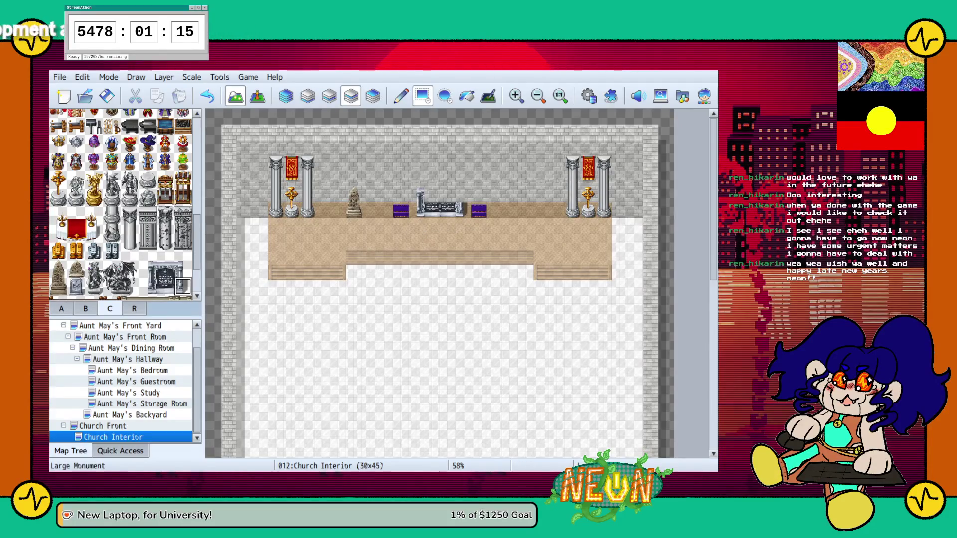
click(440, 195)
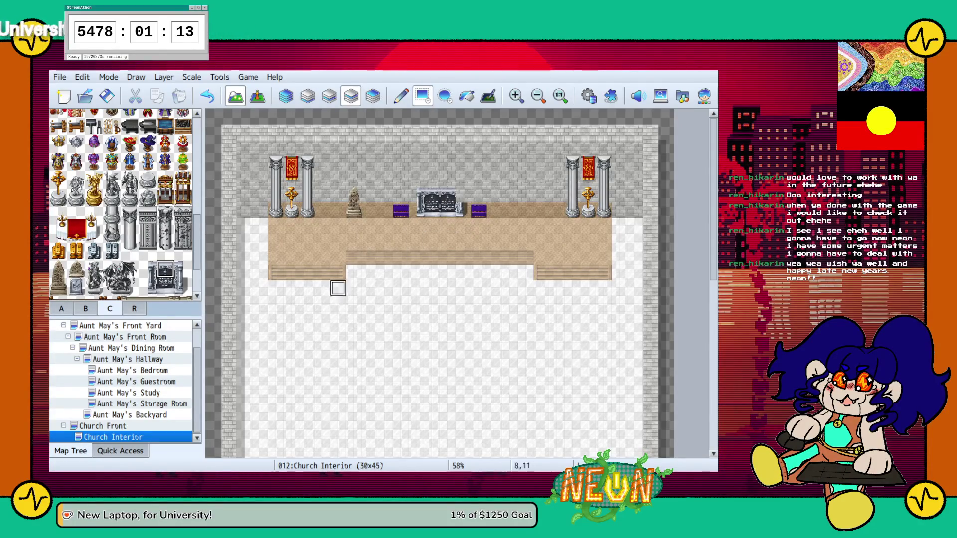
click(183, 269)
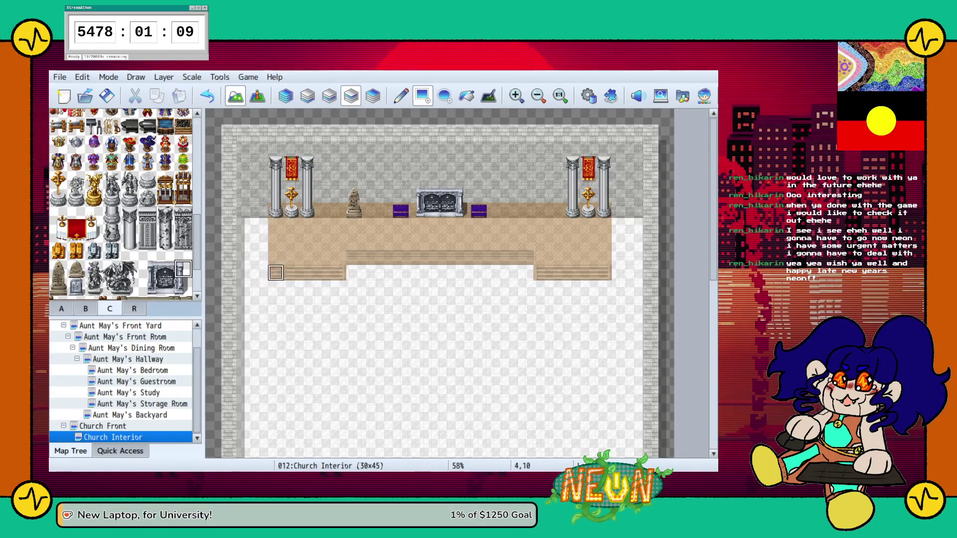
scroll(124, 204, up, 3)
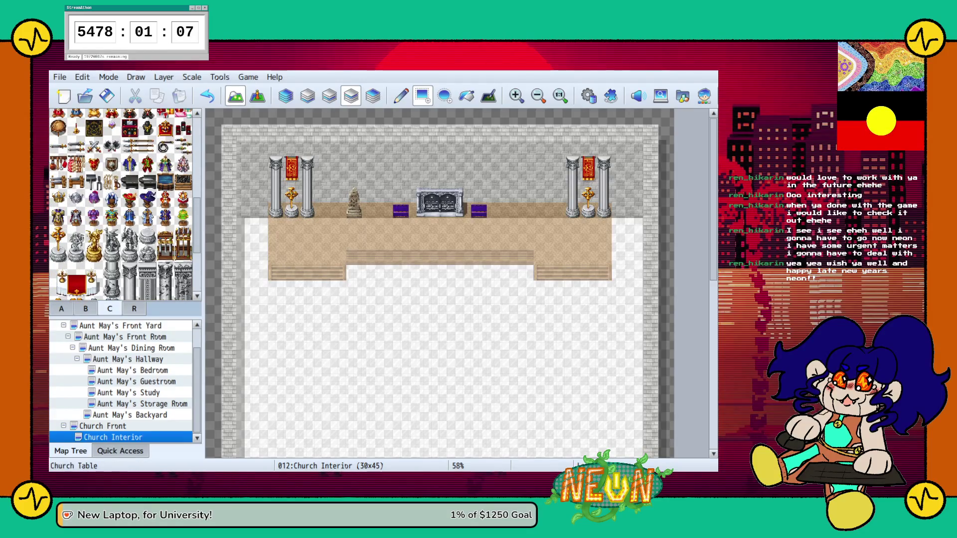
scroll(124, 204, up, 4)
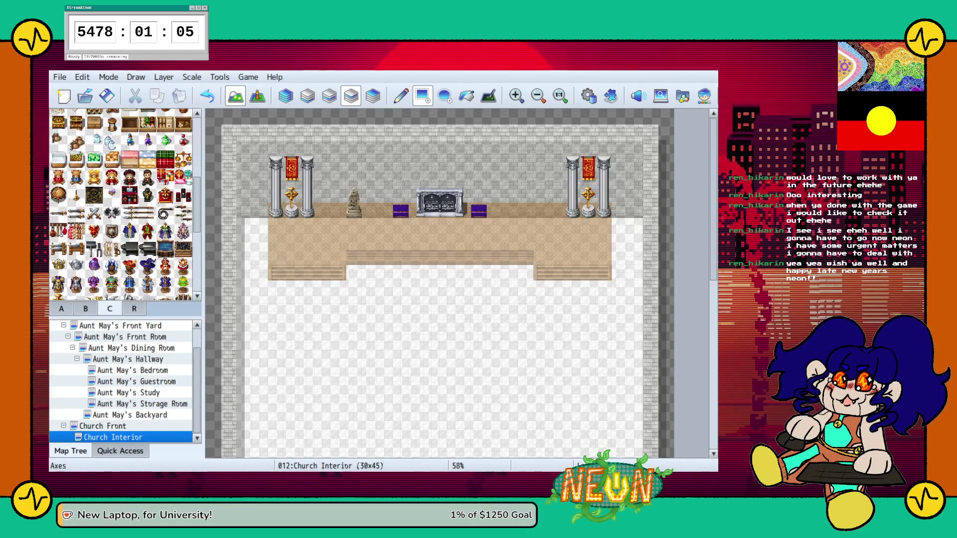
scroll(124, 205, up, 4)
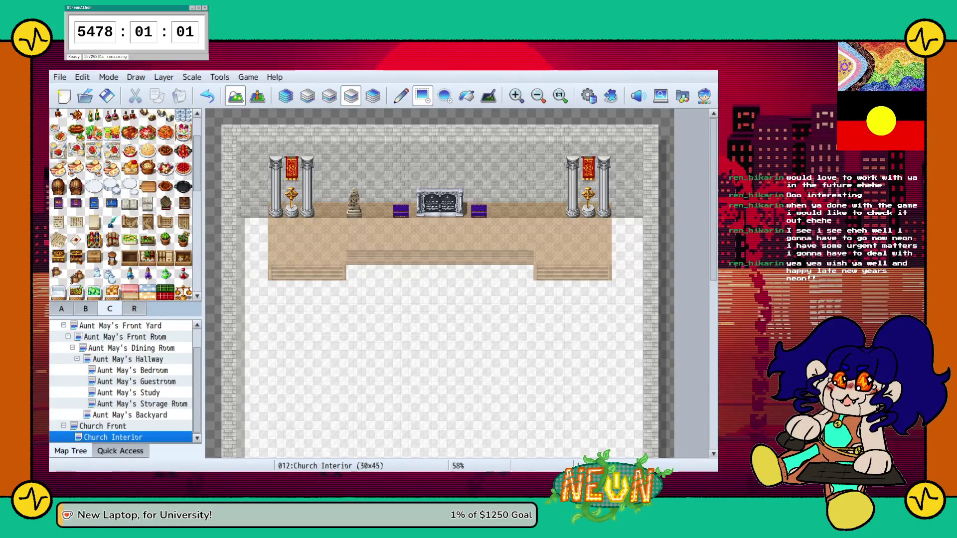
Erase the purple tiles beside the altar using the transparent tile
click(86, 309)
click(58, 117)
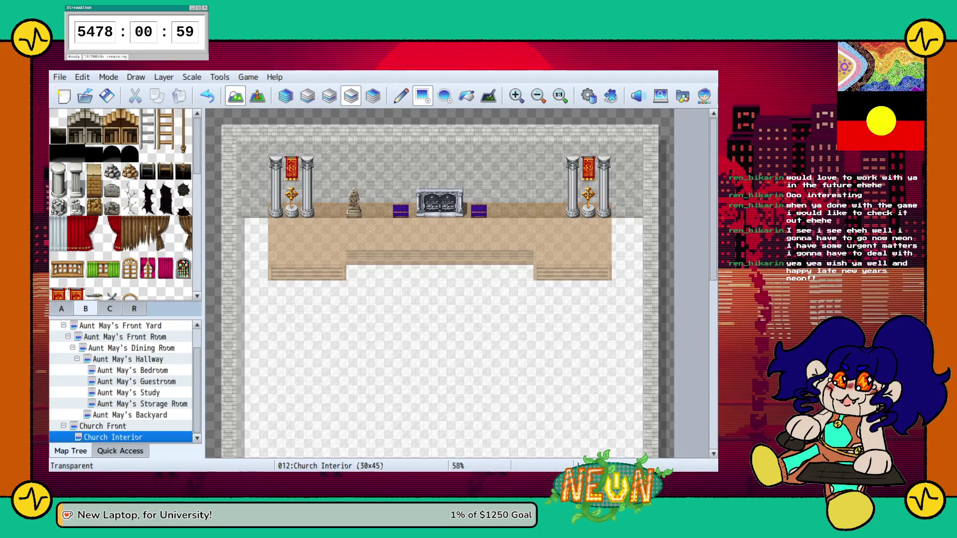
click(479, 210)
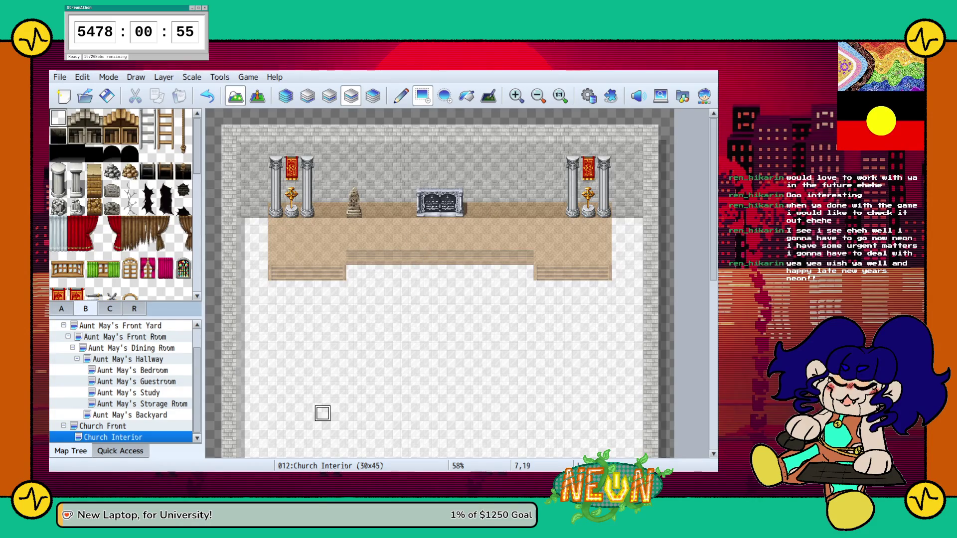
scroll(355, 272, down, 4)
scroll(369, 272, up, 5)
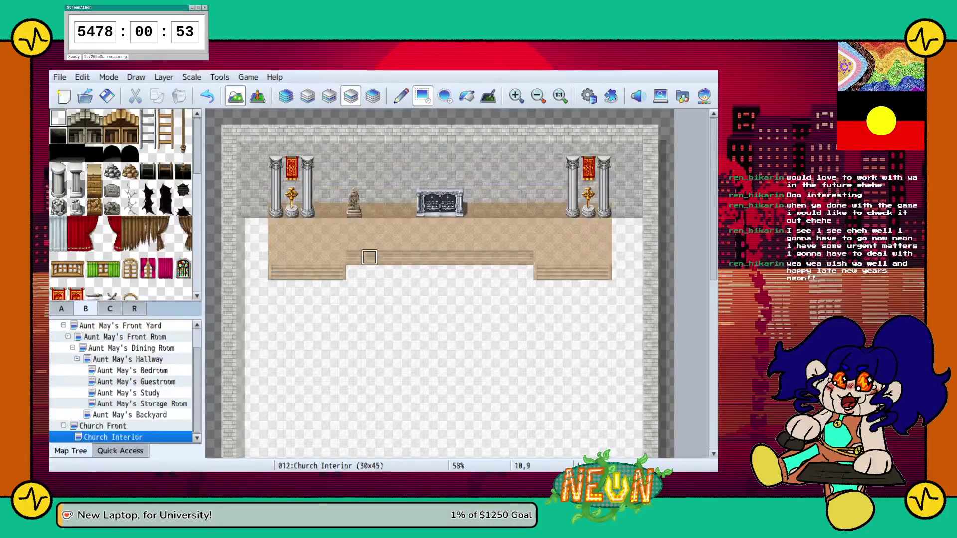
Switch to the third tile layer and browse the tab A floor and stairs tiles
click(307, 95)
click(329, 96)
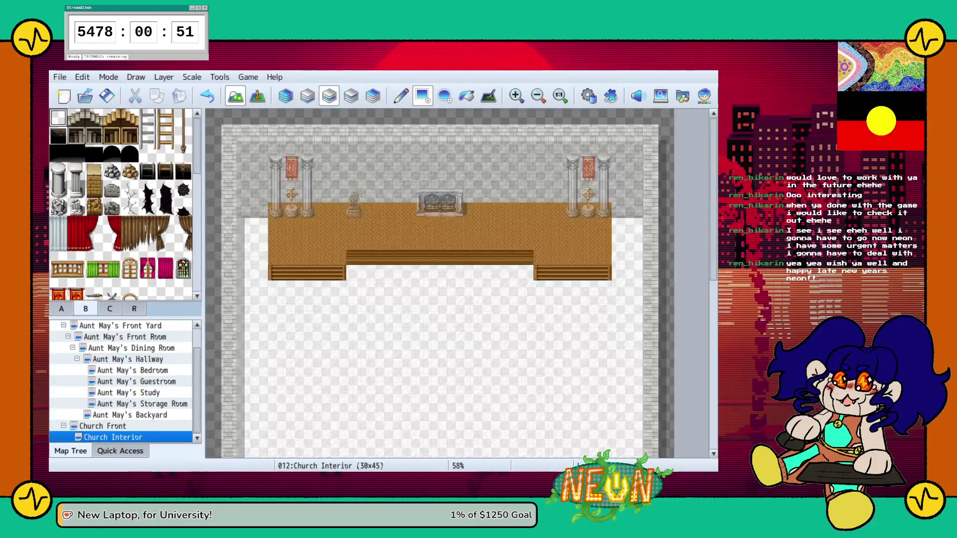
click(61, 308)
scroll(121, 204, down, 5)
scroll(121, 204, down, 3)
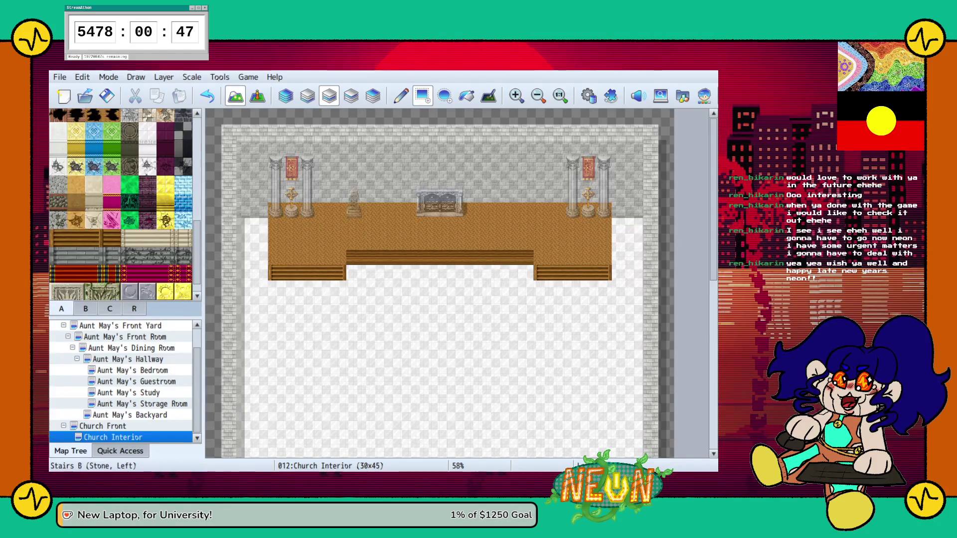
Lay red carpet stair tiles on the left staircase and along the central step
click(130, 220)
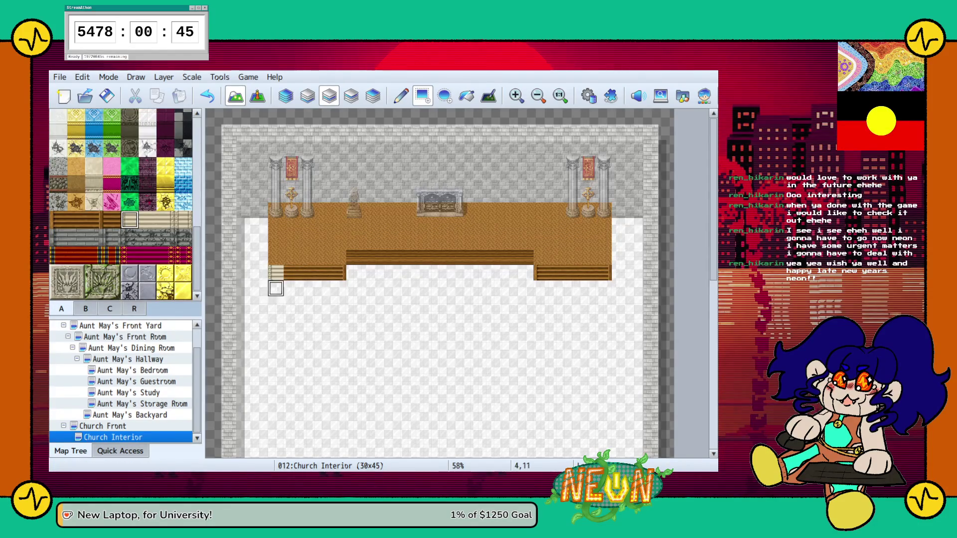
click(165, 255)
click(276, 273)
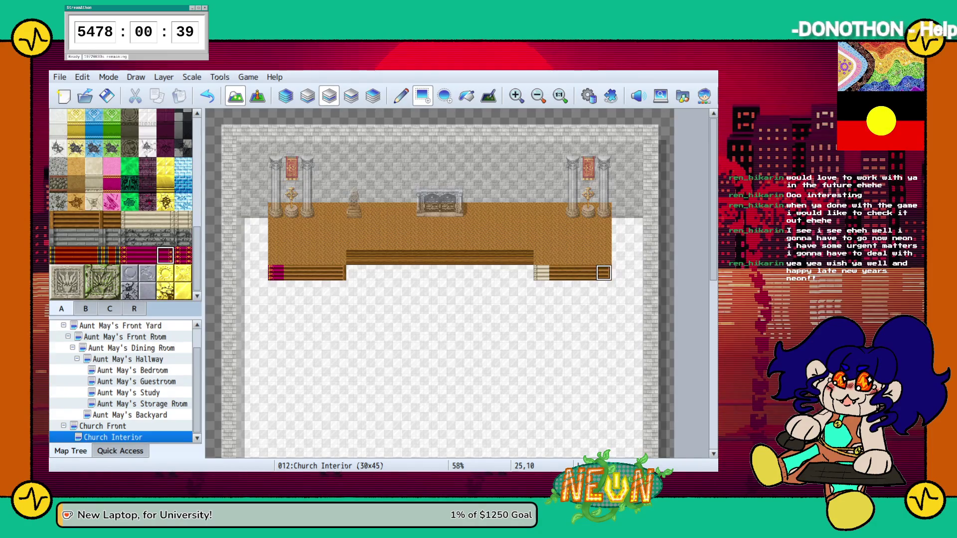
click(338, 272)
click(130, 255)
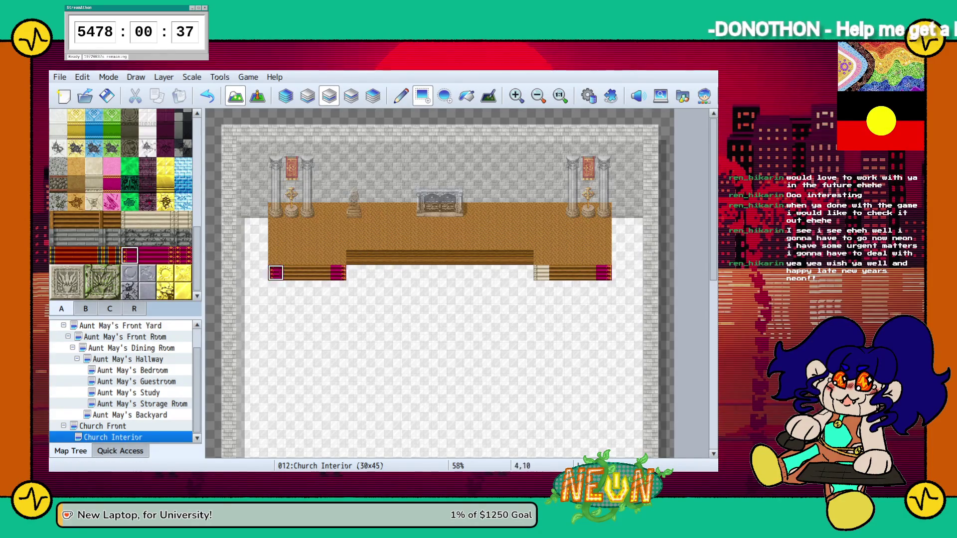
click(147, 255)
drag(292, 273, 324, 273)
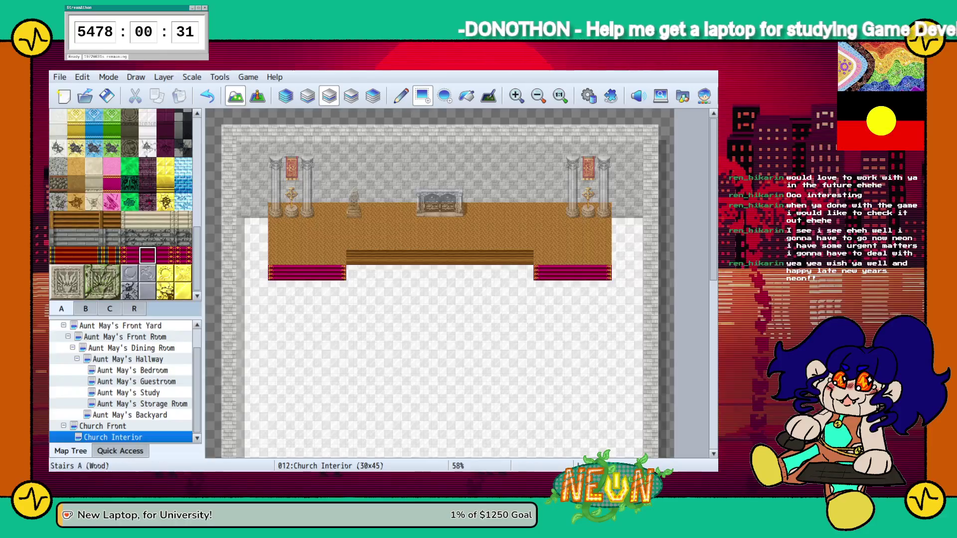
drag(354, 256, 511, 257)
Paint pink floor across the stage's left side and the rest of the stage
click(112, 166)
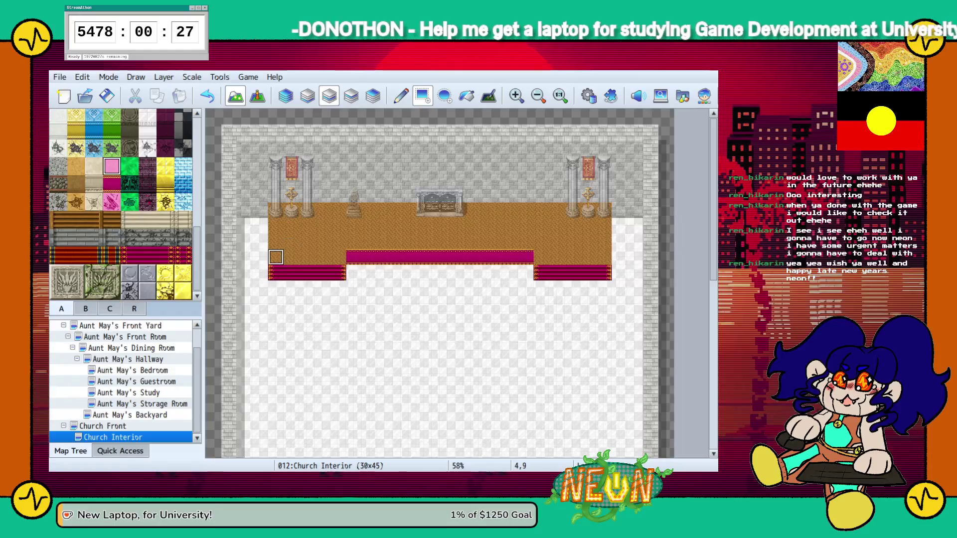
mouse_move(276, 257)
mouse_down()
mouse_move(339, 225)
mouse_move(339, 210)
mouse_up()
mouse_move(354, 242)
mouse_down()
mouse_move(588, 224)
mouse_move(604, 210)
mouse_up()
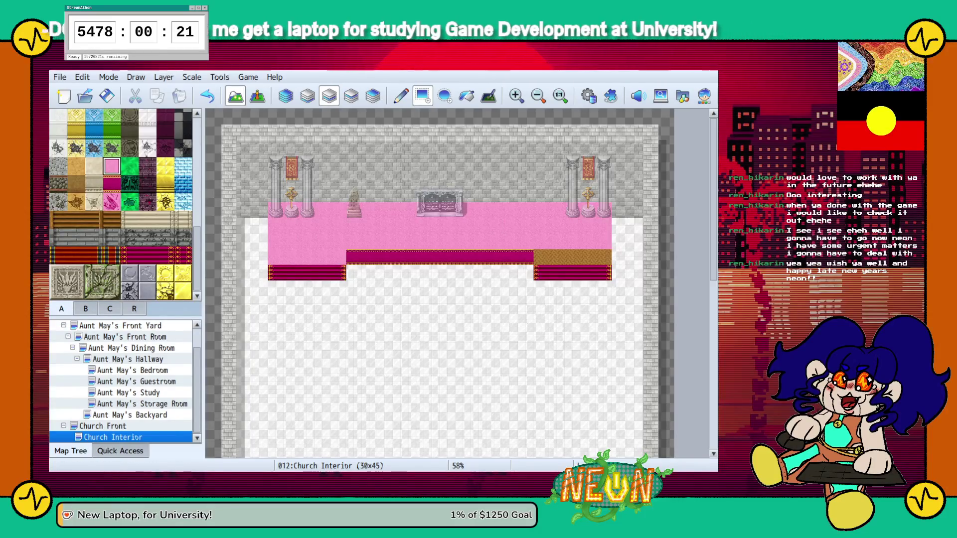
Repaint the left and right staircases with Stairs B stone step tiles
scroll(122, 205, up, 8)
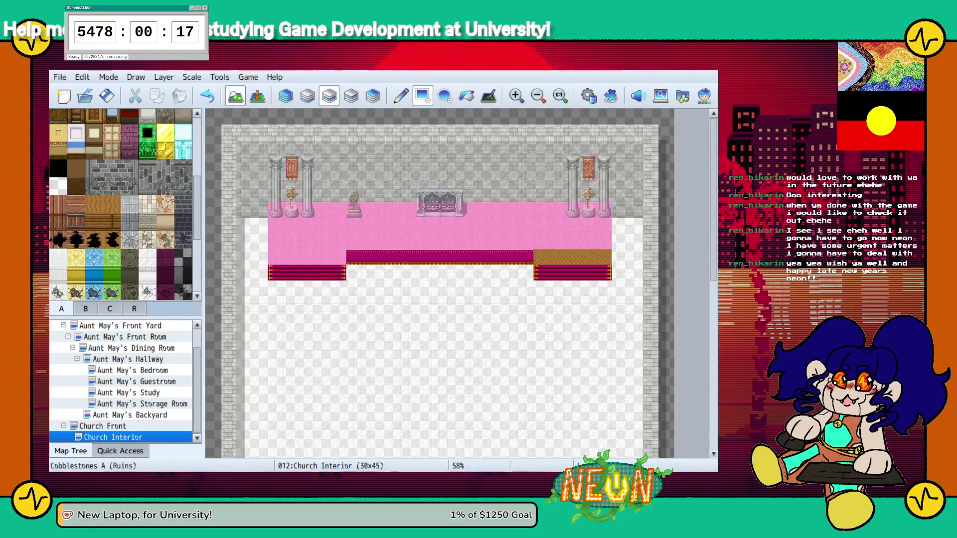
scroll(124, 205, down, 2)
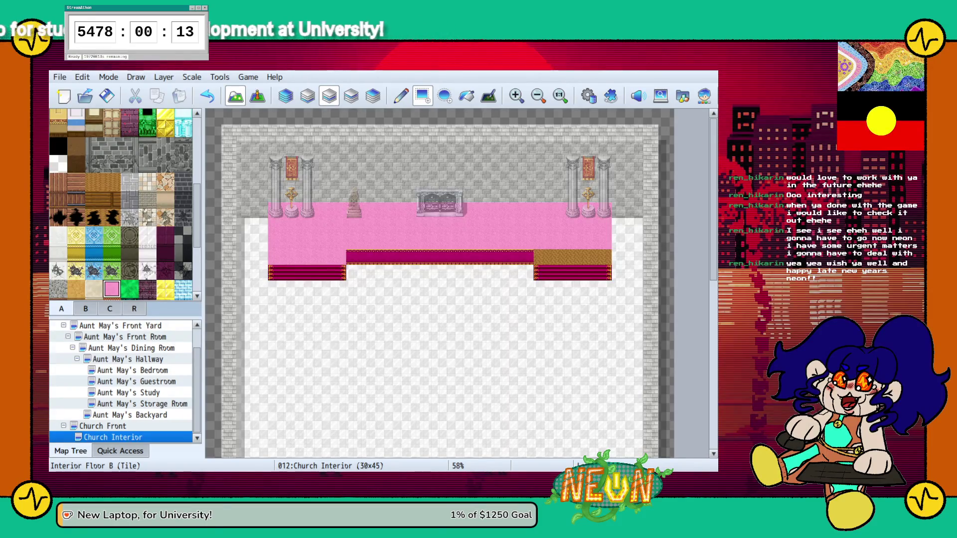
scroll(122, 205, down, 5)
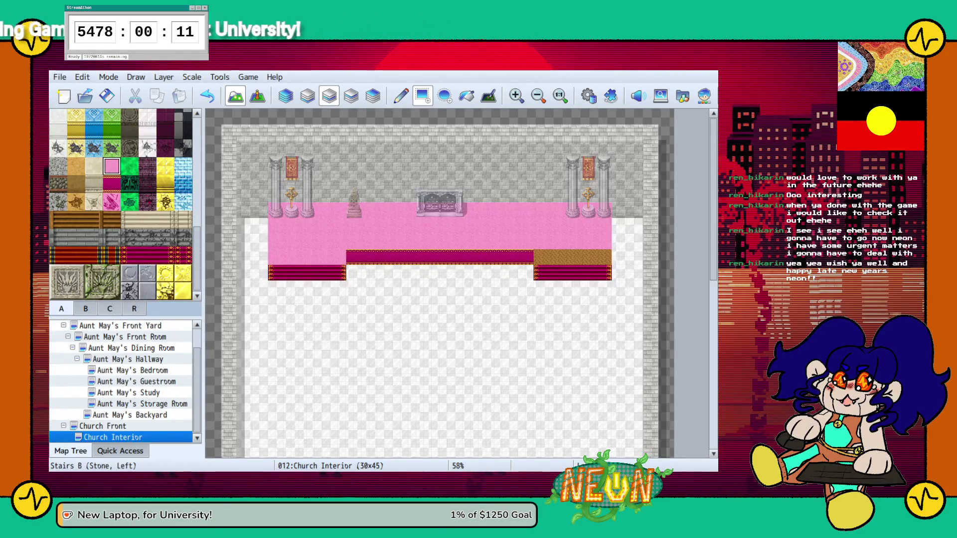
click(130, 220)
click(275, 272)
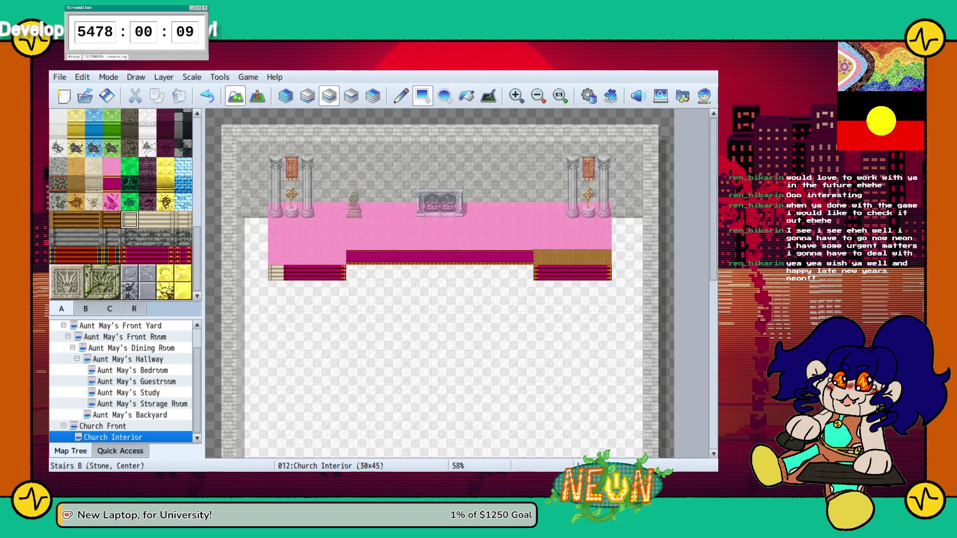
click(148, 219)
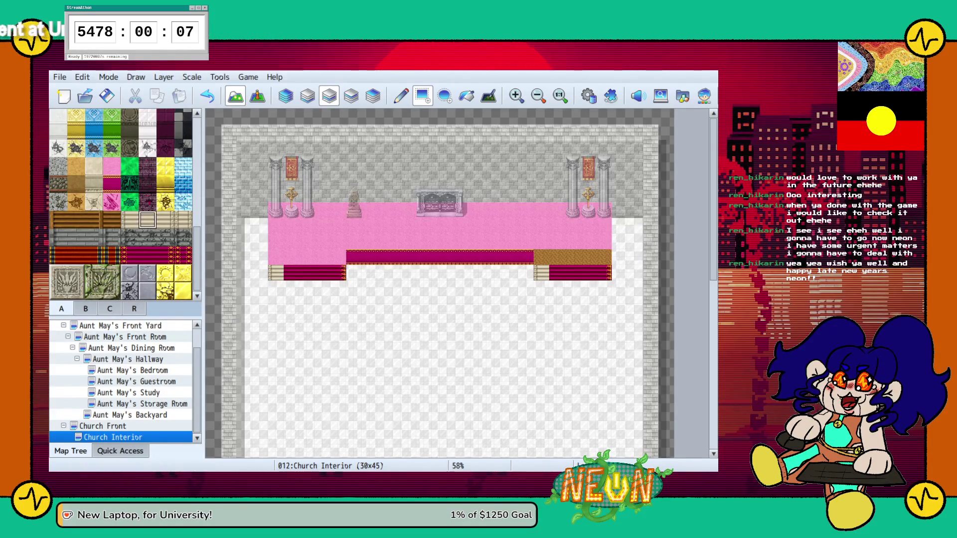
drag(307, 272, 323, 273)
drag(572, 273, 588, 272)
Cap the left stairs' right end in stone and undo stone painted over the central carpet
click(166, 220)
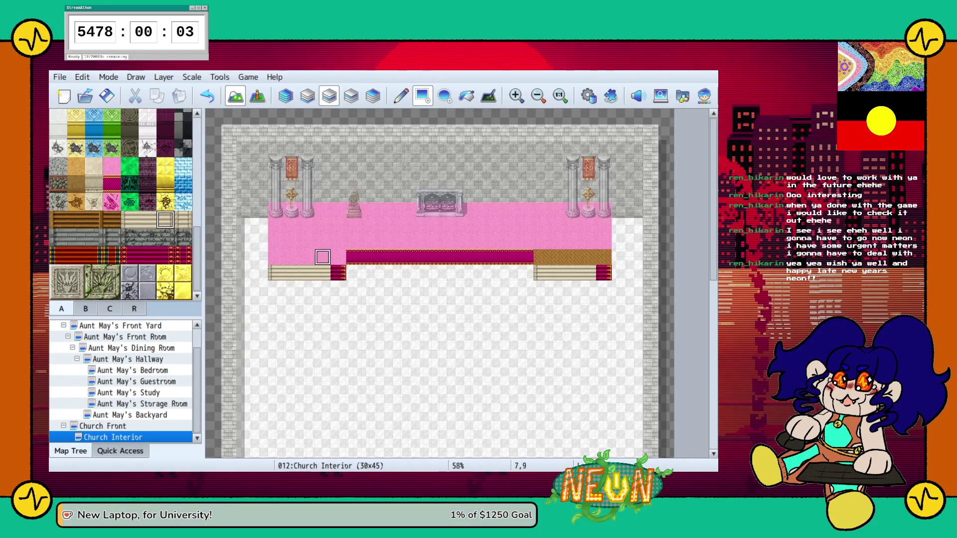
click(338, 273)
click(183, 219)
mouse_move(369, 257)
mouse_down()
mouse_move(353, 256)
mouse_move(526, 257)
mouse_up()
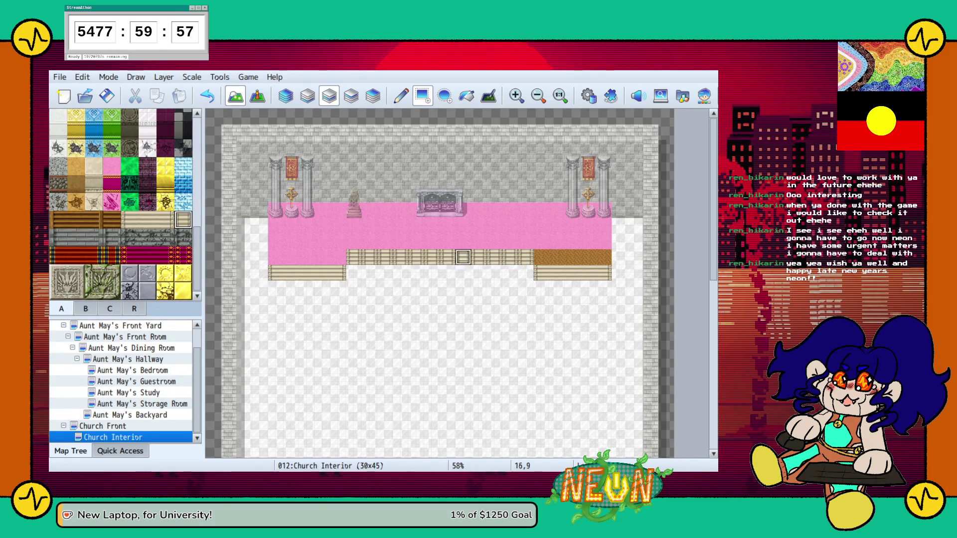
key(ctrl+z)
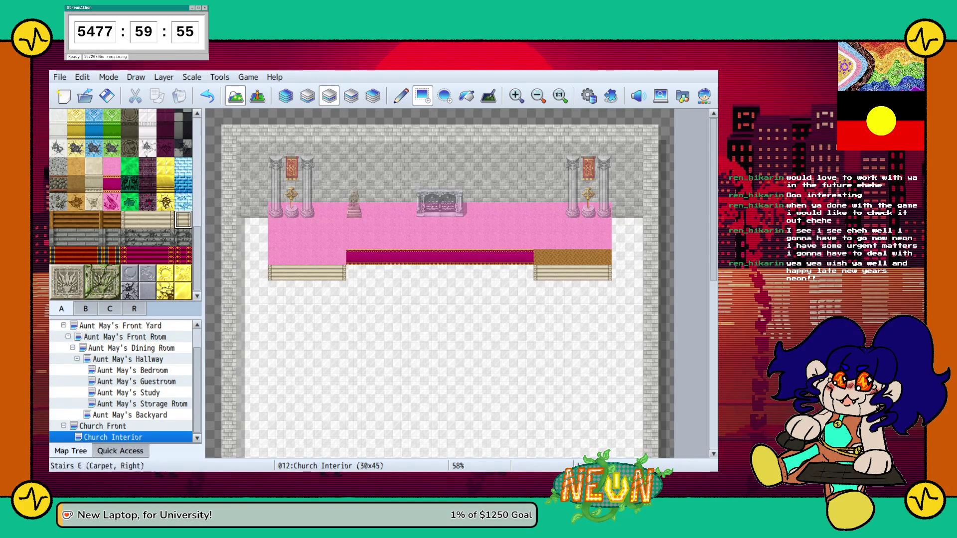
Pave the central step with stone and repaint the pink stage floor tan
scroll(120, 204, up, 1)
click(93, 206)
drag(354, 257, 526, 257)
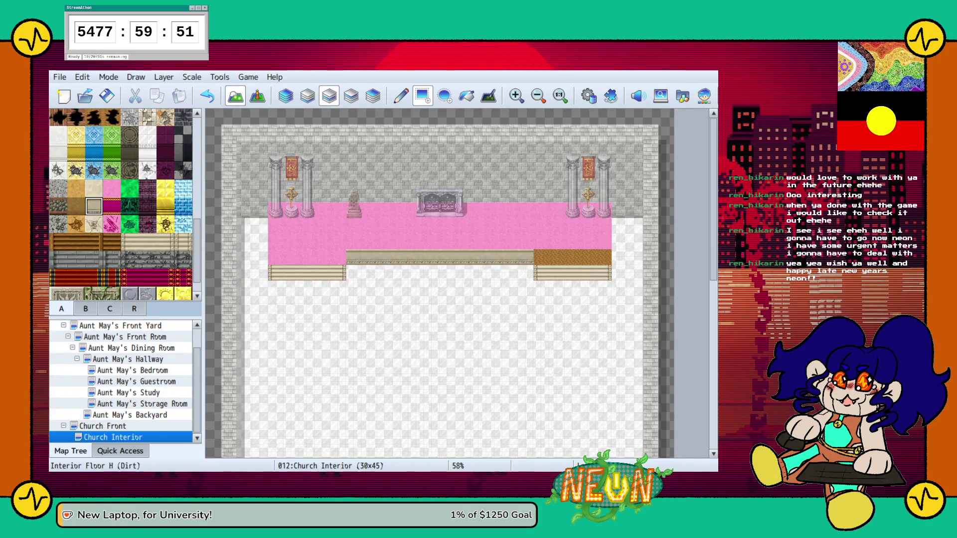
mouse_move(275, 242)
mouse_down()
mouse_move(275, 258)
mouse_move(308, 258)
mouse_move(339, 210)
mouse_up()
mouse_move(353, 256)
mouse_down()
mouse_move(549, 242)
mouse_move(603, 210)
mouse_up()
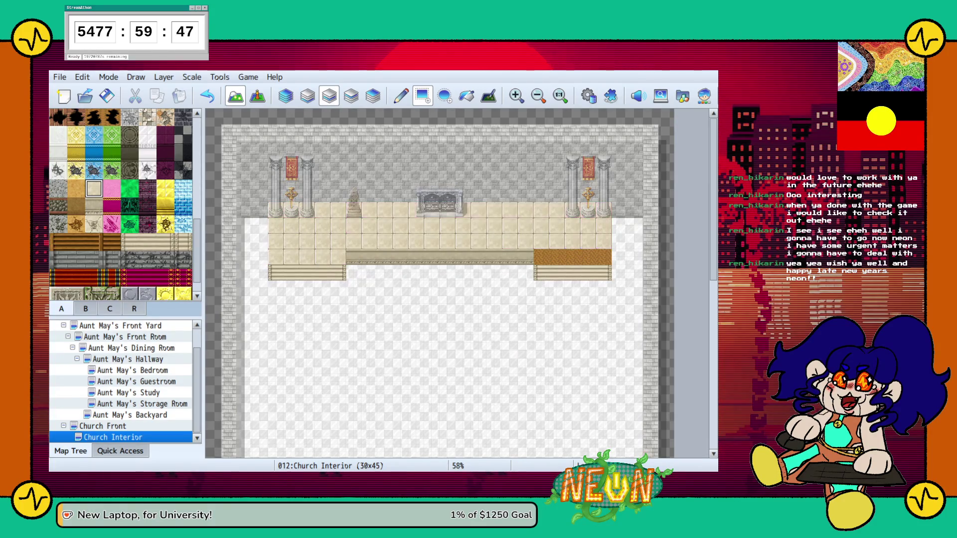
drag(542, 257, 603, 257)
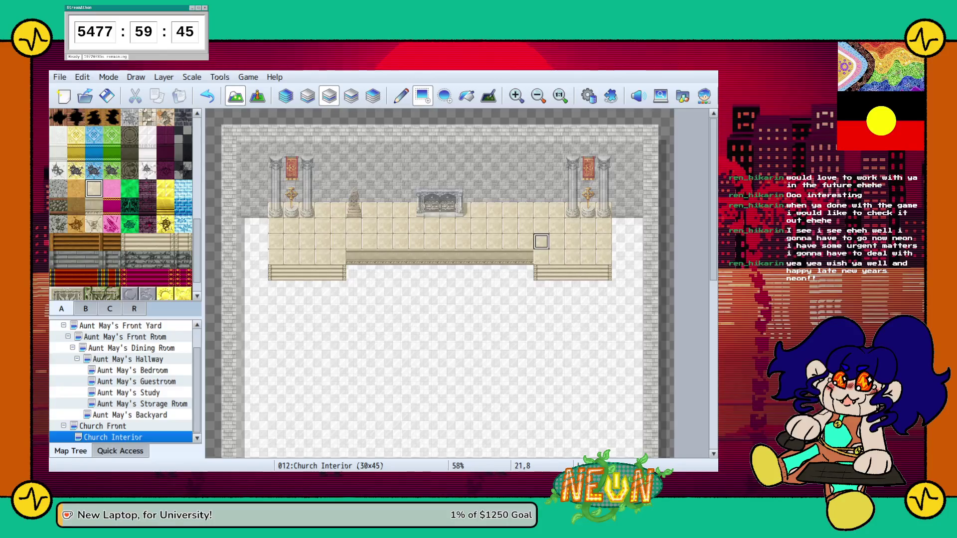
Resurface the stage with a plain cream floor tile, keeping the central step's lighter edge
scroll(121, 205, up, 1)
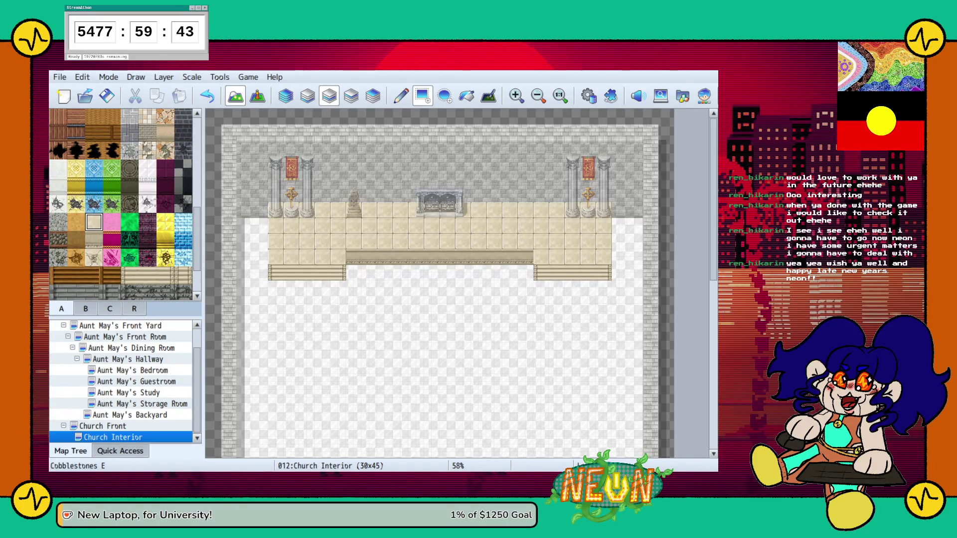
scroll(120, 204, up, 1)
scroll(121, 205, up, 3)
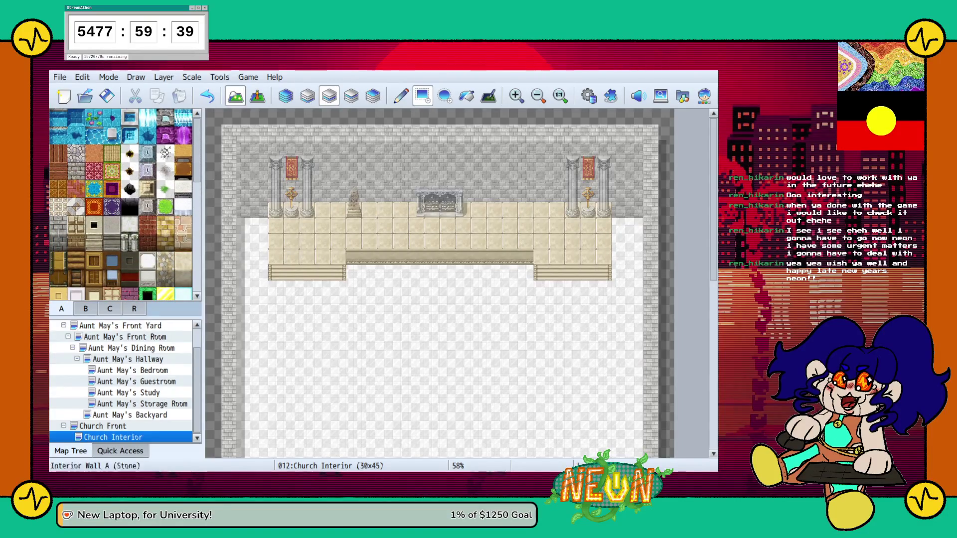
click(183, 260)
drag(275, 257, 338, 240)
mouse_move(276, 209)
mouse_down()
mouse_move(339, 231)
mouse_move(558, 242)
mouse_move(603, 209)
mouse_up()
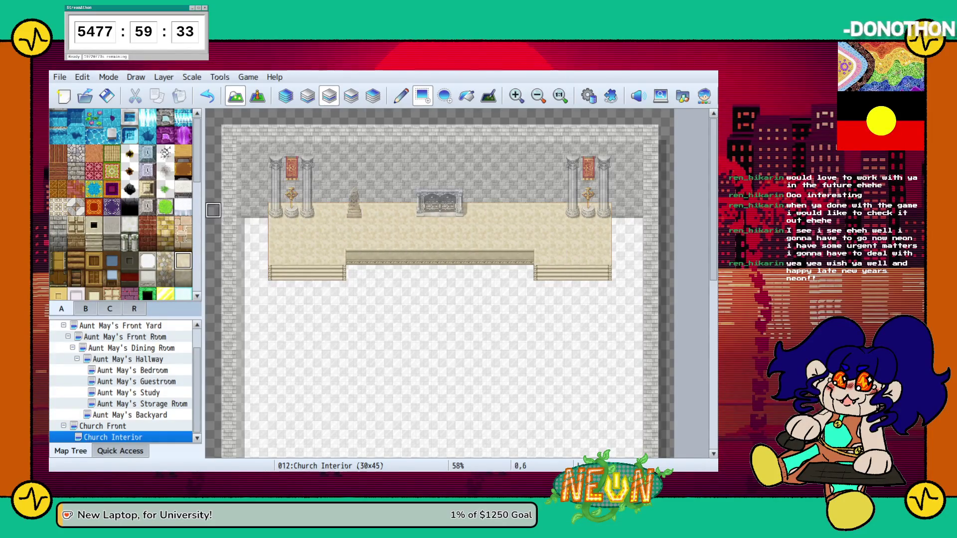
click(183, 277)
drag(354, 257, 526, 256)
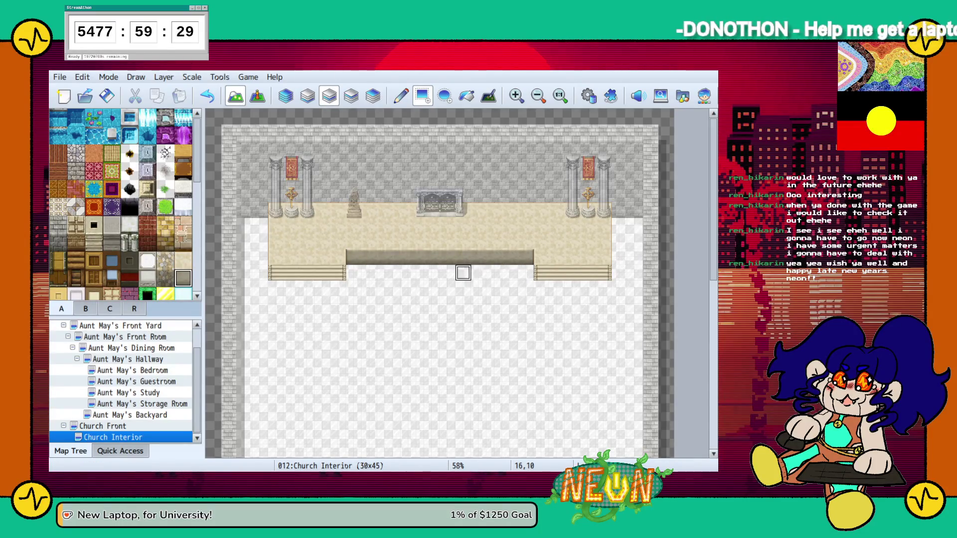
key(ctrl+z)
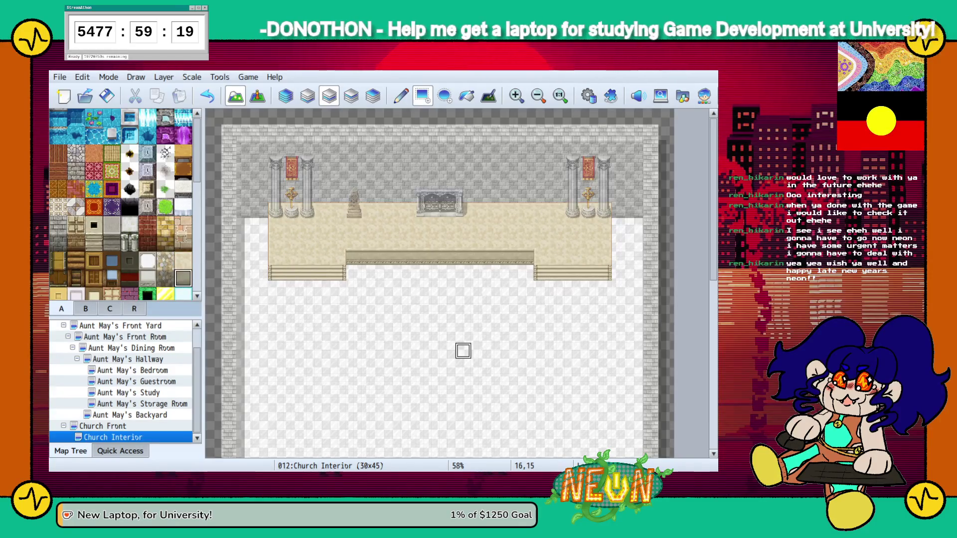
Lay purple rugs under both pillar pairs joined along the altar, undoing one misplaced rug
click(112, 189)
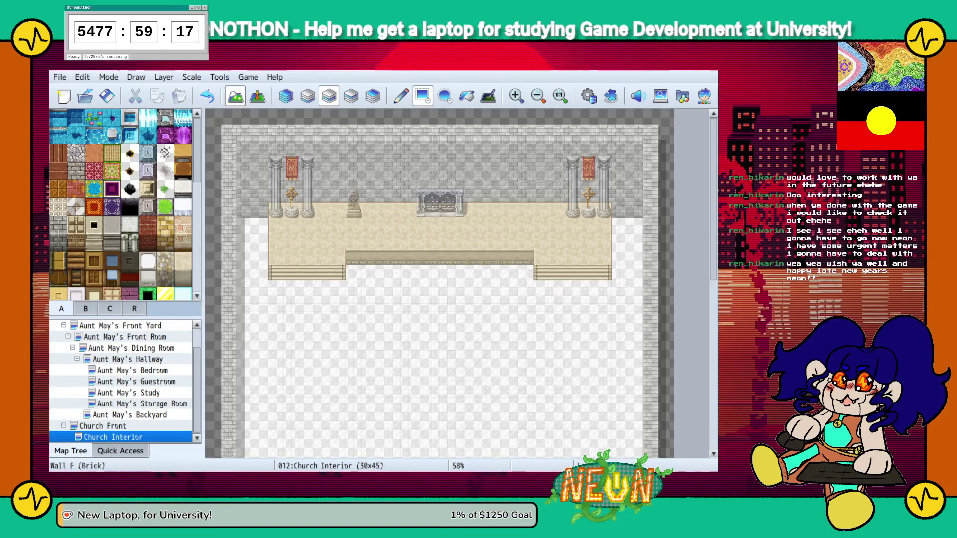
drag(338, 351, 416, 320)
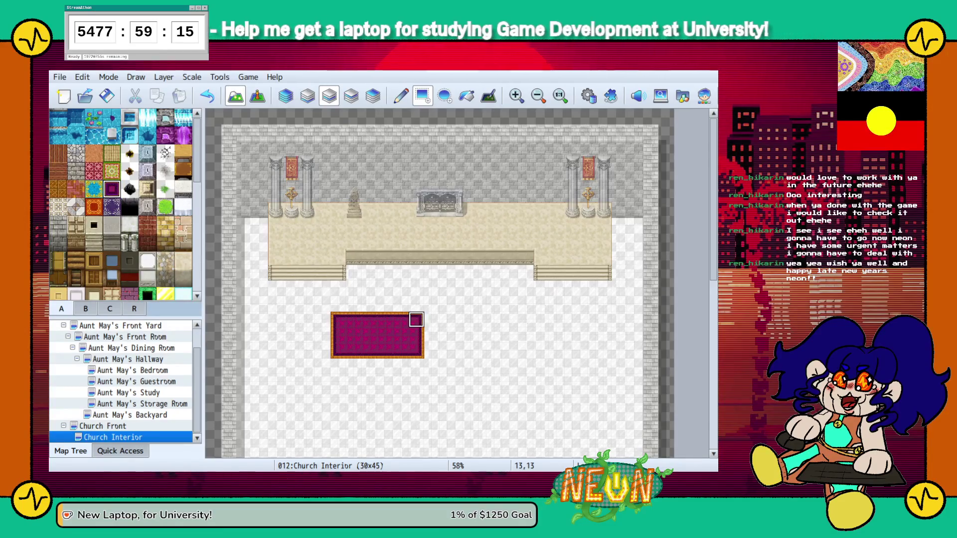
key(ctrl+z)
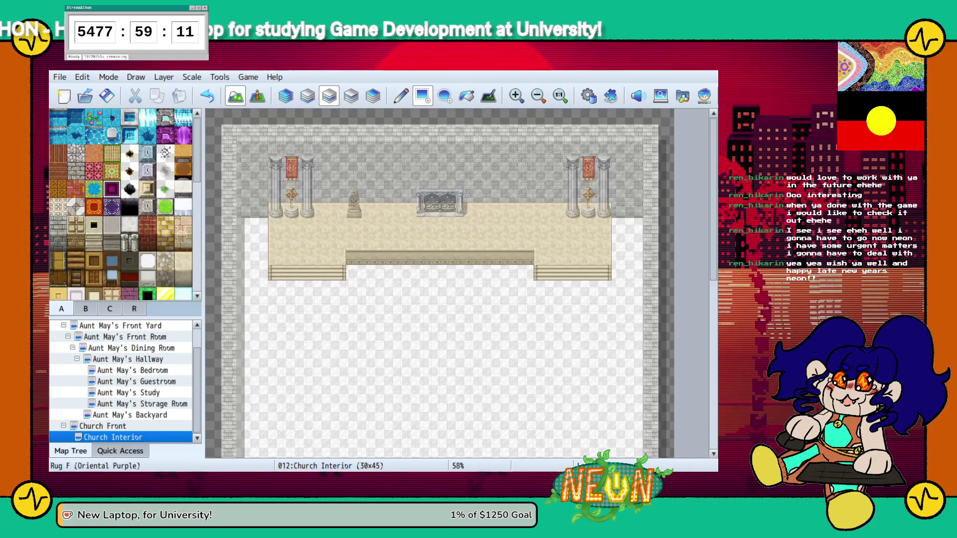
click(112, 206)
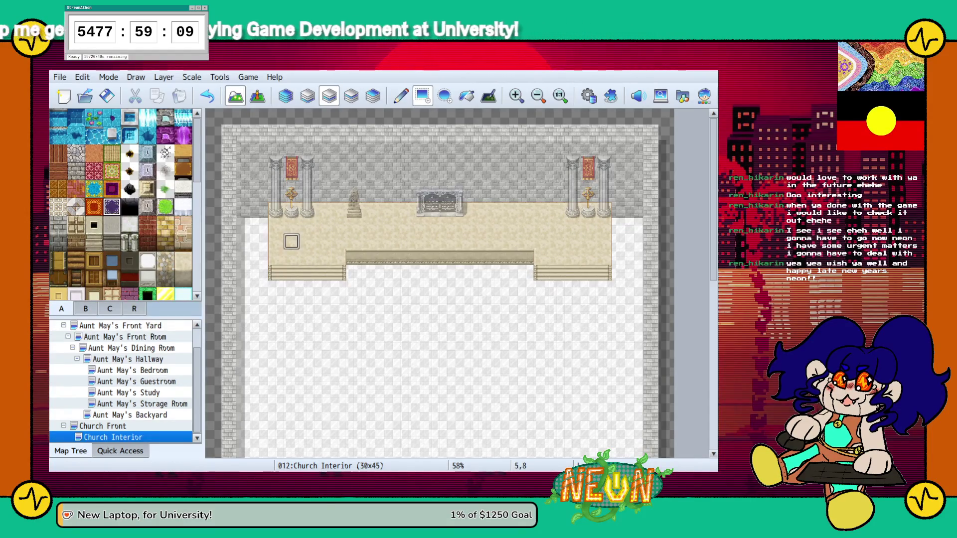
mouse_move(292, 242)
mouse_down()
mouse_move(324, 223)
mouse_move(323, 209)
mouse_up()
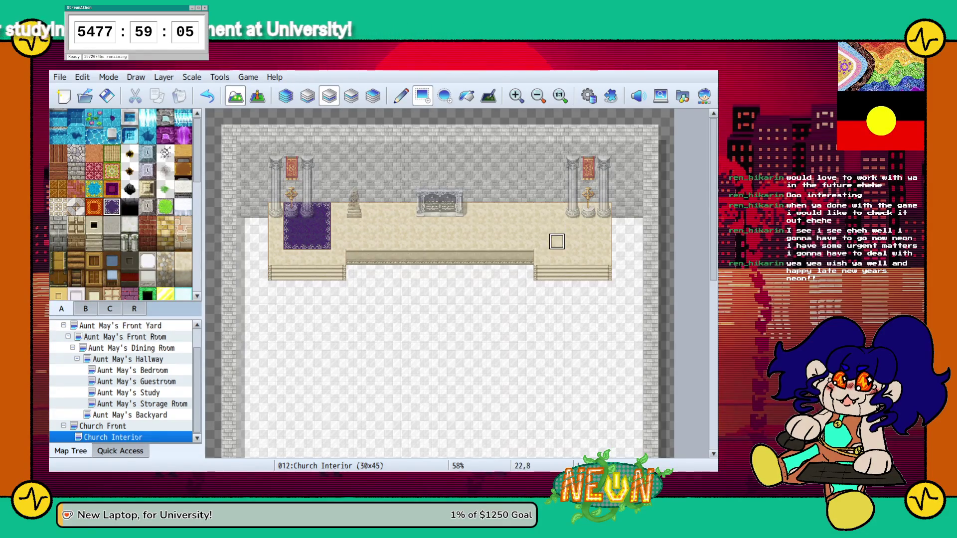
mouse_move(557, 242)
mouse_down()
mouse_move(589, 210)
mouse_move(339, 226)
mouse_move(541, 210)
mouse_up()
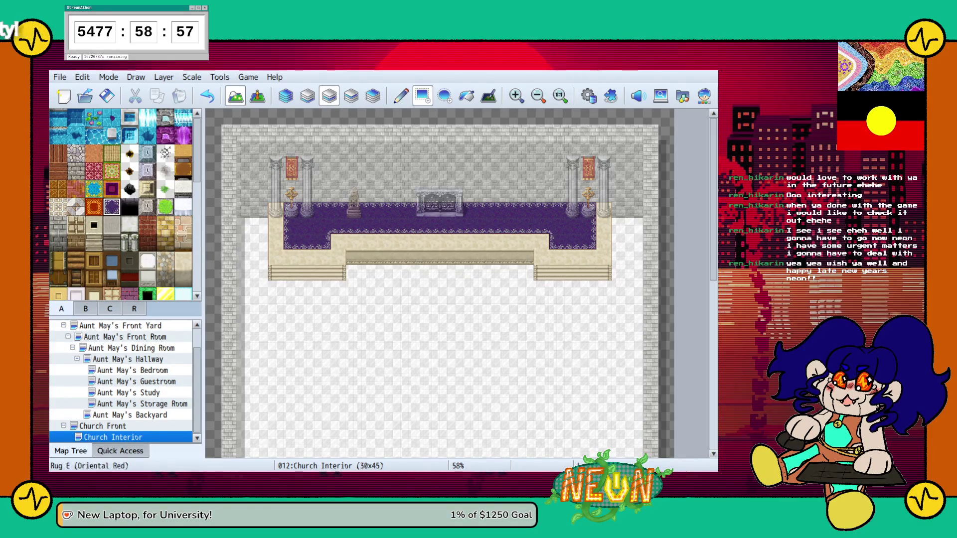
click(85, 309)
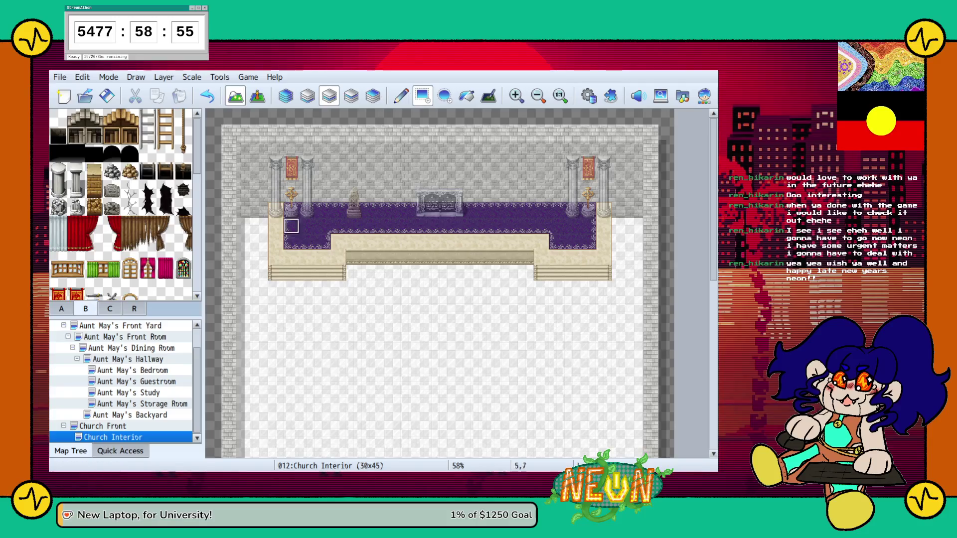
Erase the altar and both pillar groups with their banners and crosses on layer 4
click(286, 96)
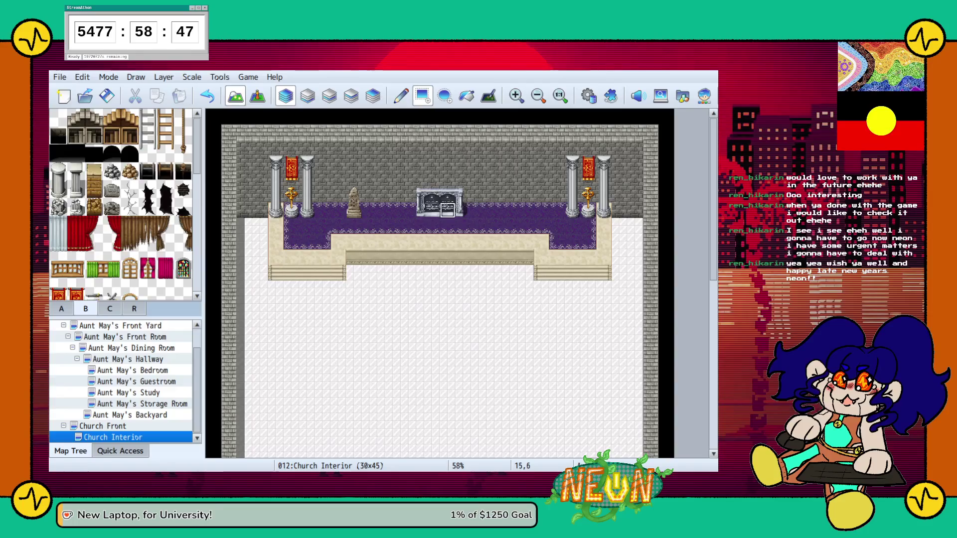
click(58, 117)
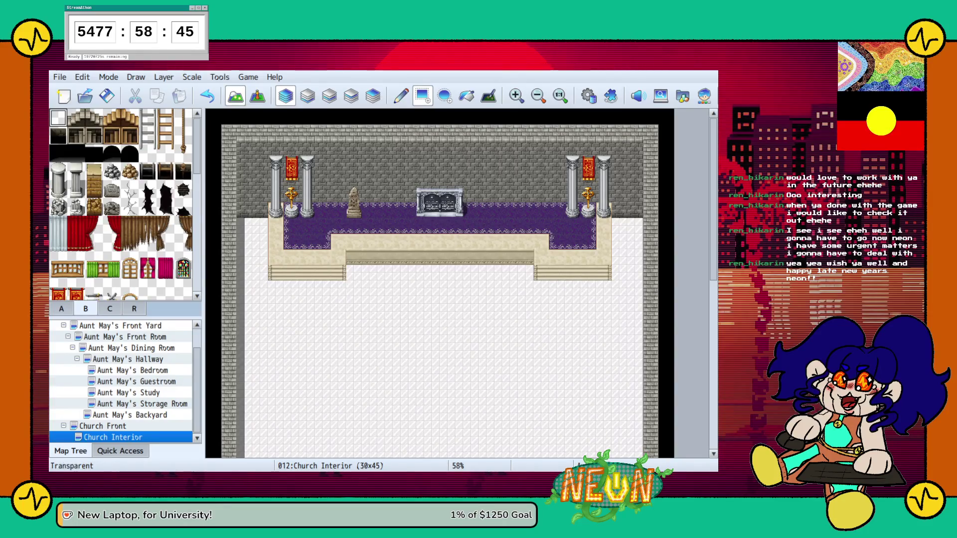
click(329, 96)
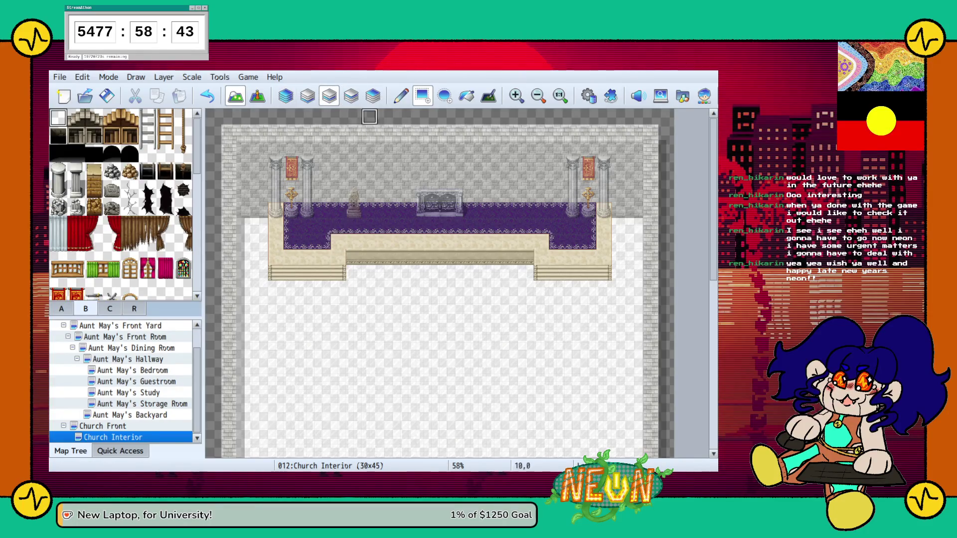
click(351, 95)
drag(416, 193, 464, 209)
mouse_move(557, 164)
mouse_down()
mouse_move(588, 209)
mouse_move(605, 210)
mouse_up()
drag(260, 148, 305, 212)
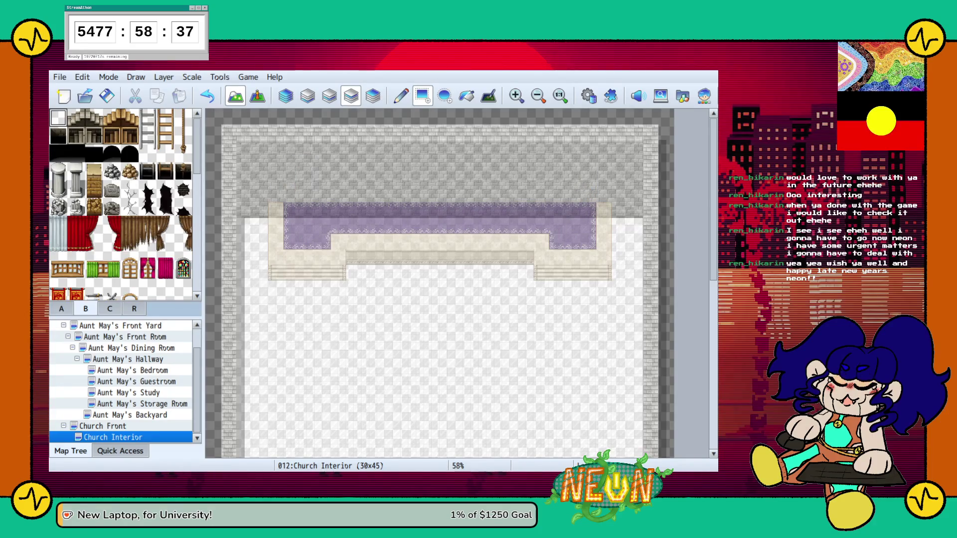
click(110, 308)
Place pairs of Decorative Pillar A tiles at the left and right of the stage back
scroll(122, 204, down, 5)
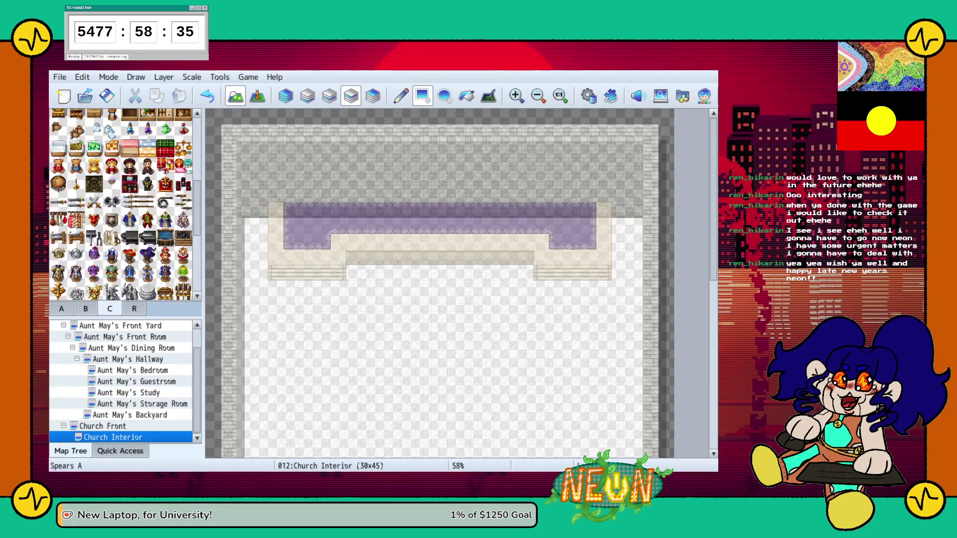
scroll(122, 205, down, 2)
click(111, 204)
click(292, 209)
click(323, 209)
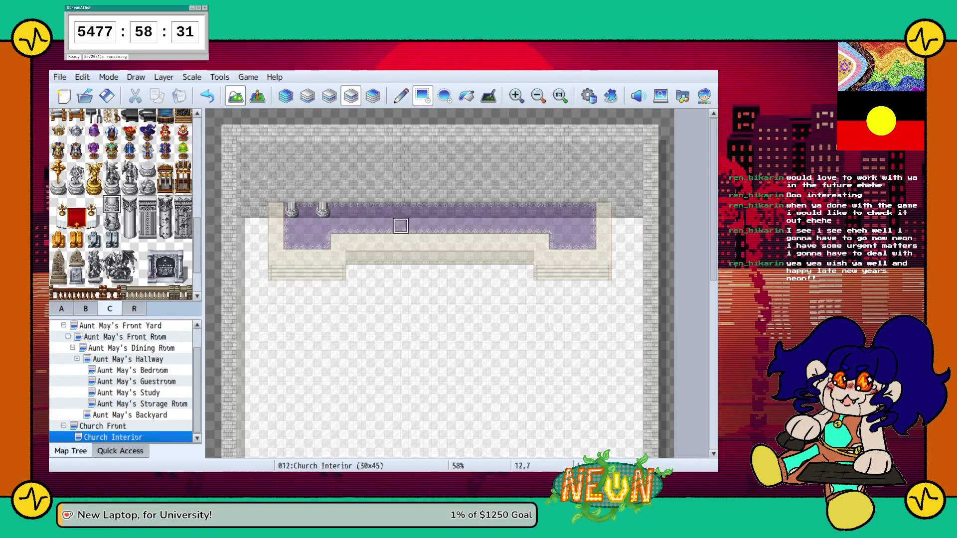
click(556, 210)
click(589, 210)
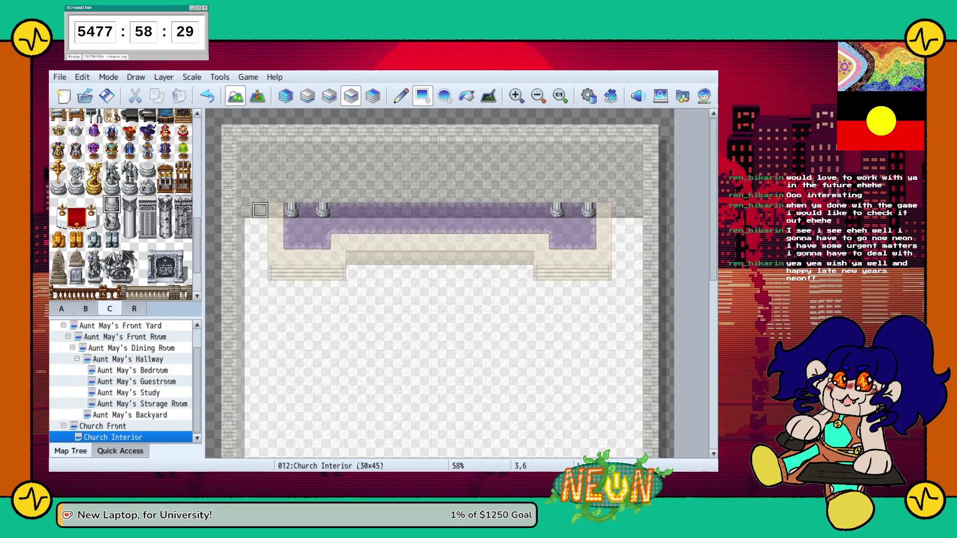
Put a God Statue between each pillar pair, topped by a golden cross
click(58, 186)
click(307, 210)
click(573, 210)
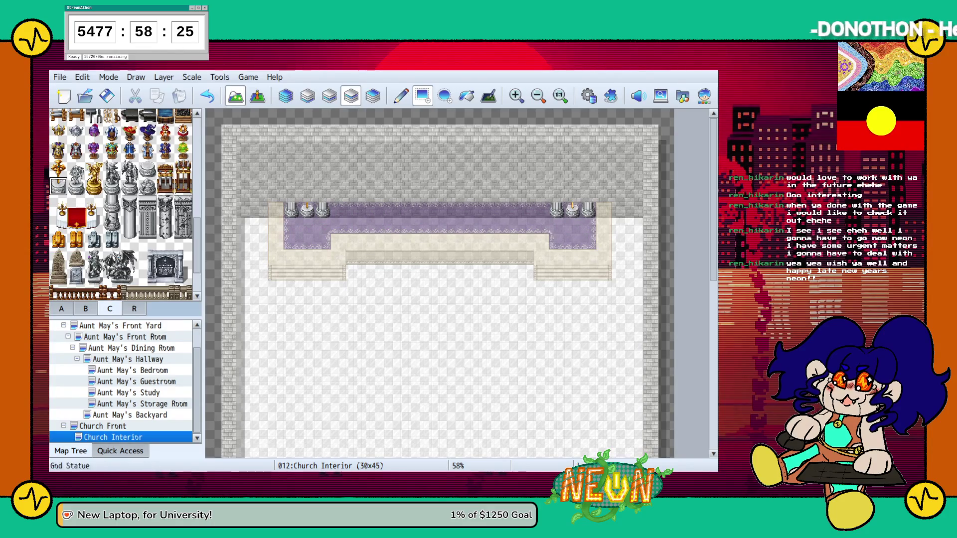
click(57, 169)
click(307, 194)
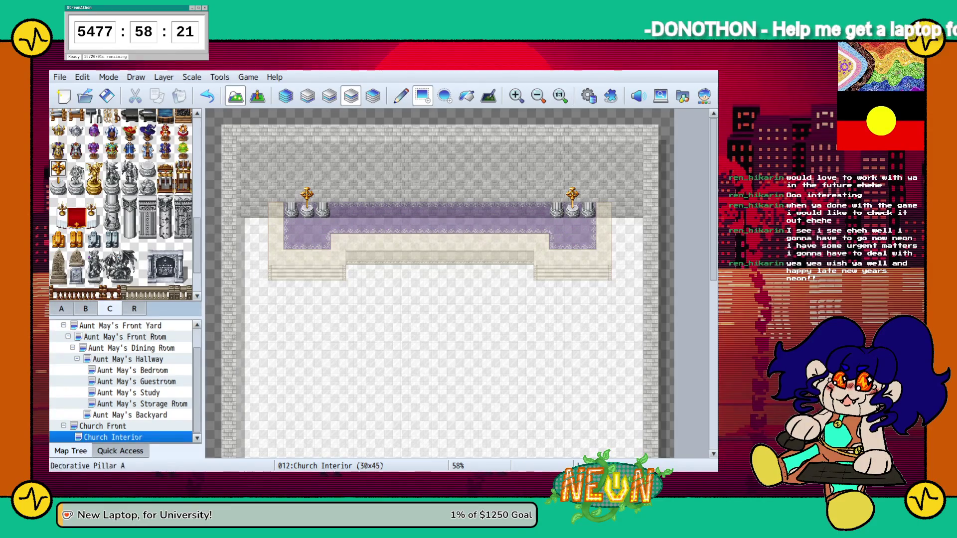
Extend all four pillars upward and cap each with a capital tile
click(291, 178)
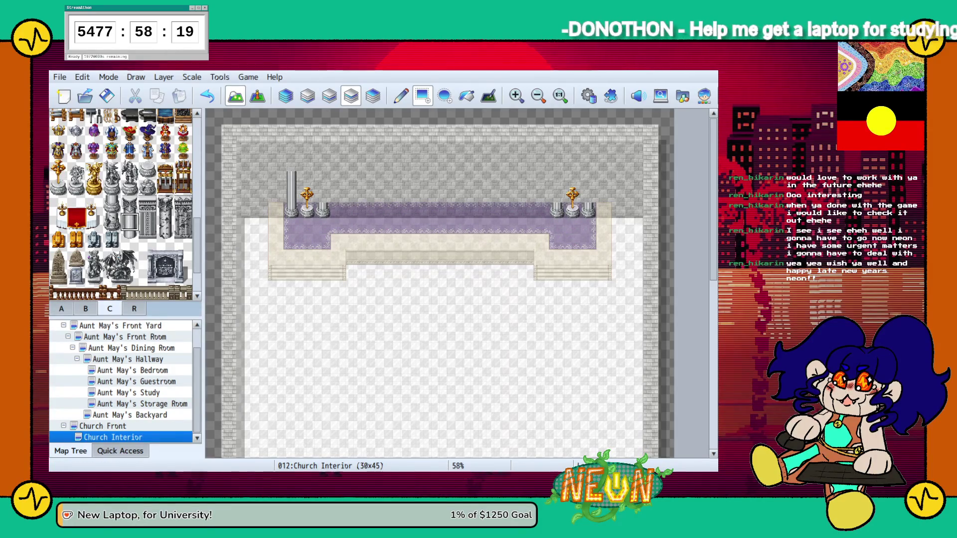
click(588, 178)
click(557, 178)
click(323, 178)
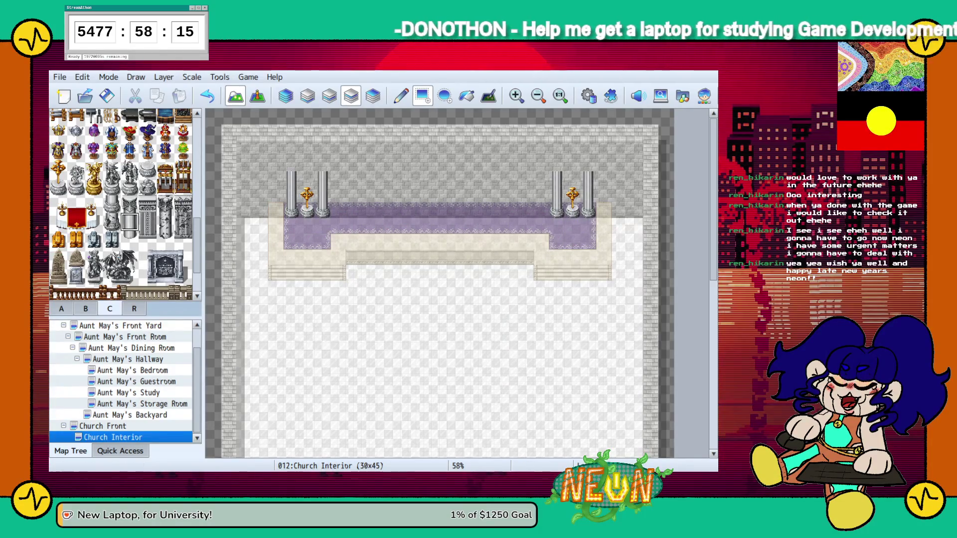
click(129, 204)
click(291, 164)
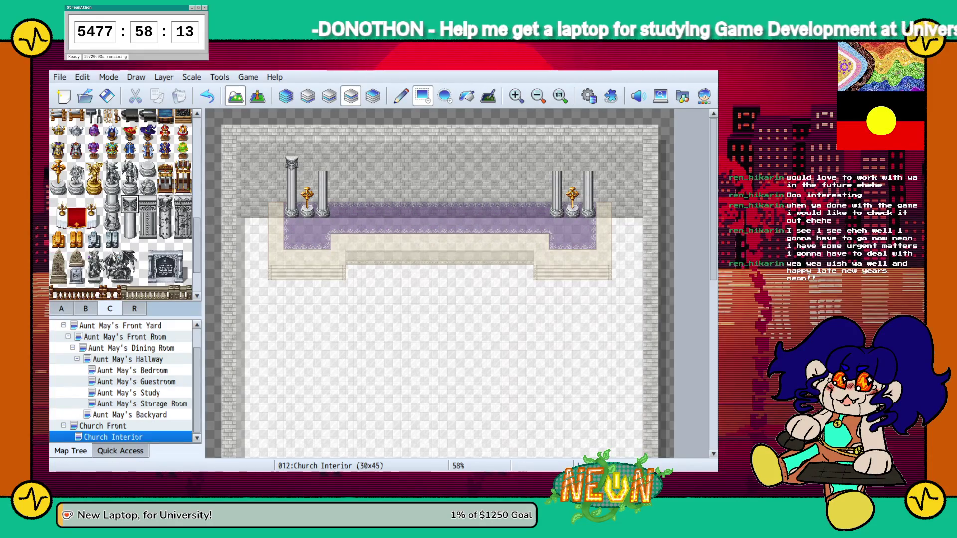
click(322, 164)
click(557, 164)
click(588, 164)
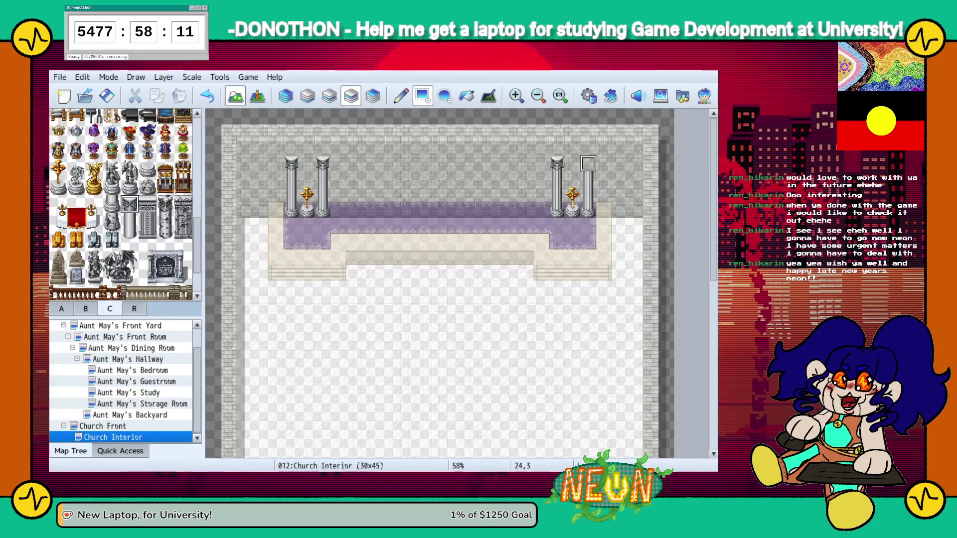
scroll(124, 204, up, 3)
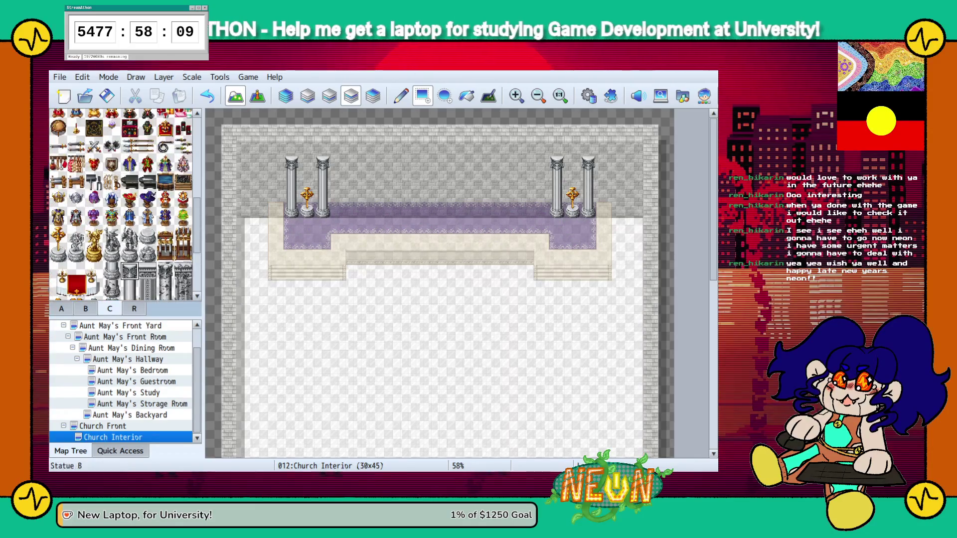
Place a window tile on the wall between the left pillars
scroll(125, 204, up, 3)
scroll(148, 243, up, 4)
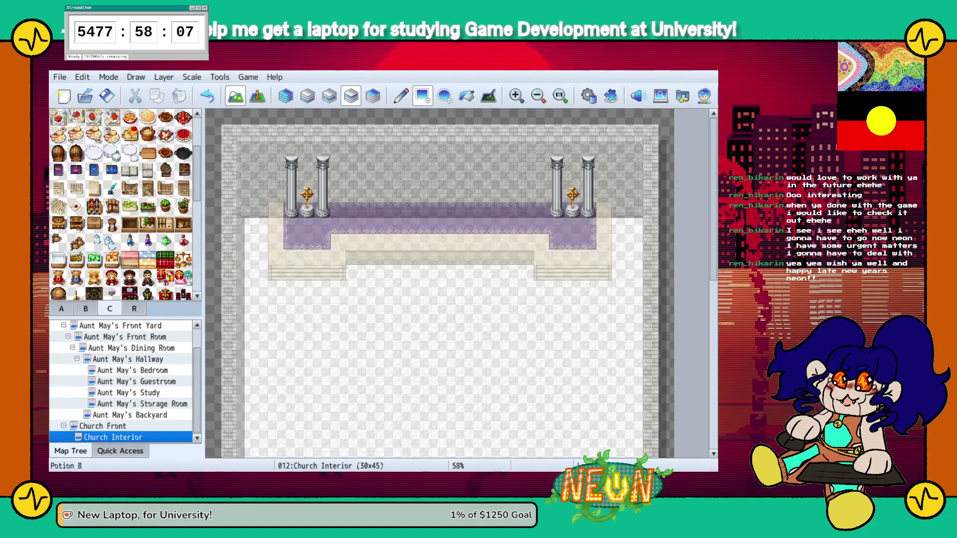
scroll(124, 204, down, 10)
scroll(124, 204, down, 9)
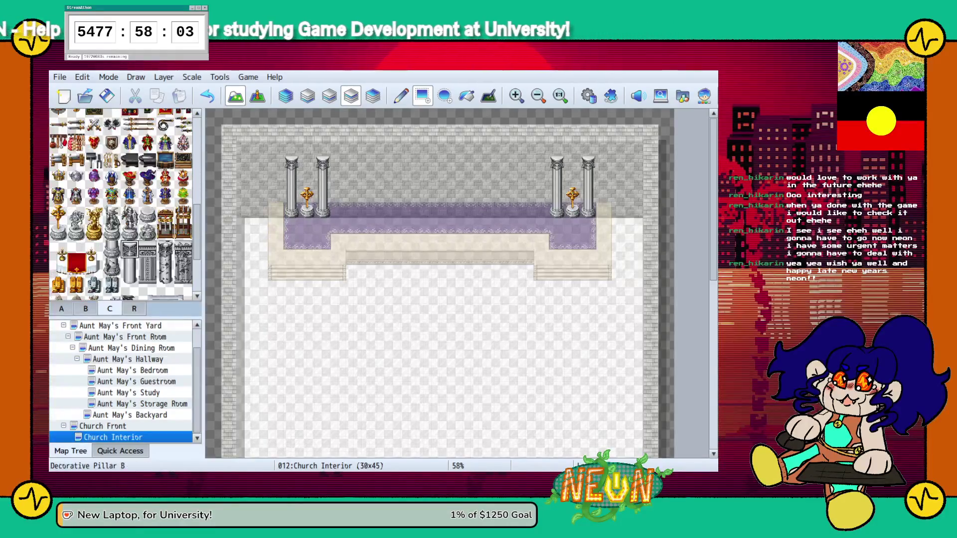
scroll(125, 205, up, 15)
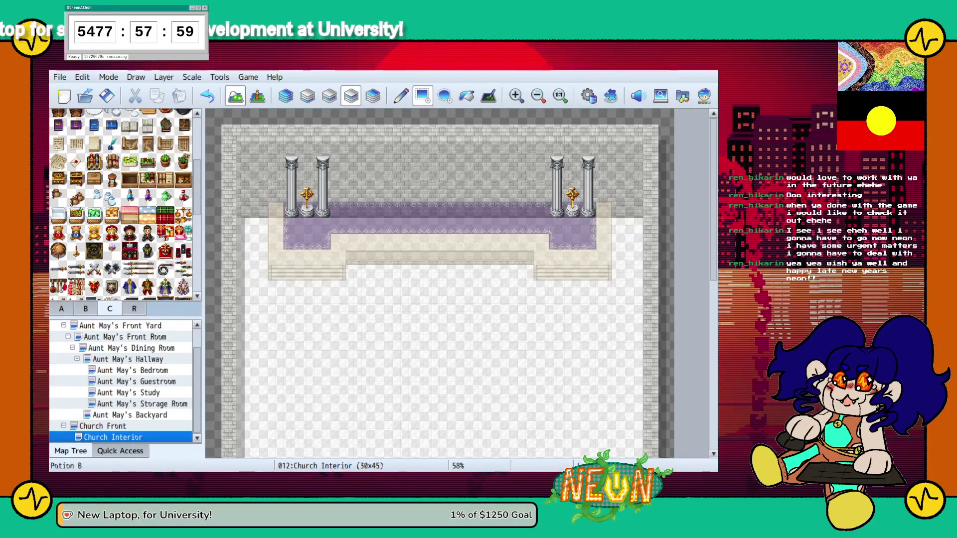
click(85, 308)
scroll(124, 204, down, 5)
scroll(120, 205, down, 3)
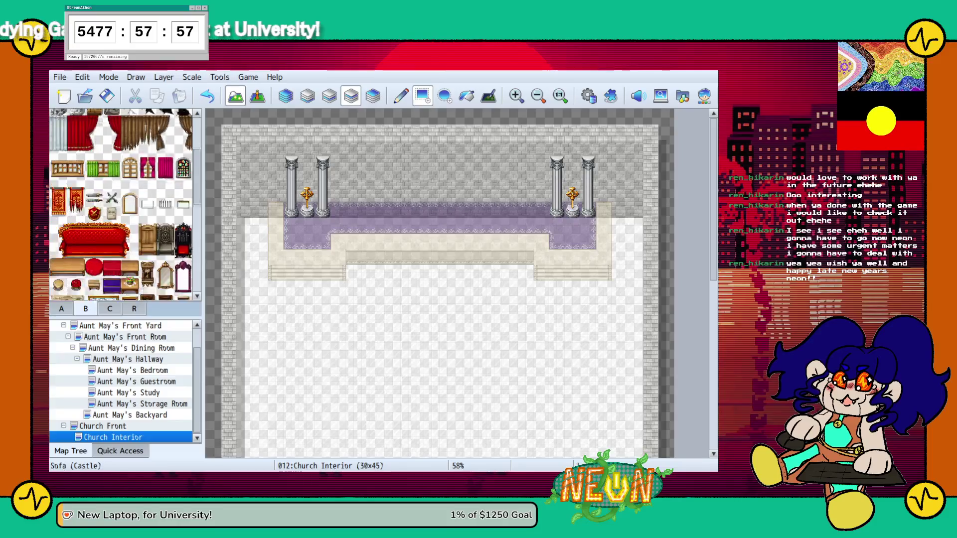
click(130, 155)
click(307, 175)
Swap the left window for the stained-glass window tile
click(130, 139)
click(183, 156)
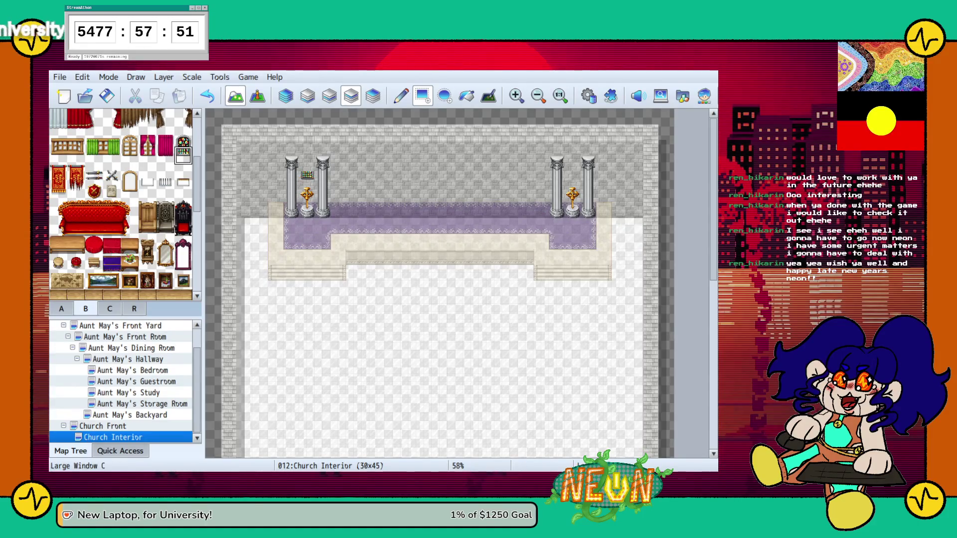
click(183, 138)
click(307, 172)
Add a matching stained-glass window between the right pillars, undoing one misplaced piece
click(573, 183)
click(573, 163)
click(183, 155)
click(572, 180)
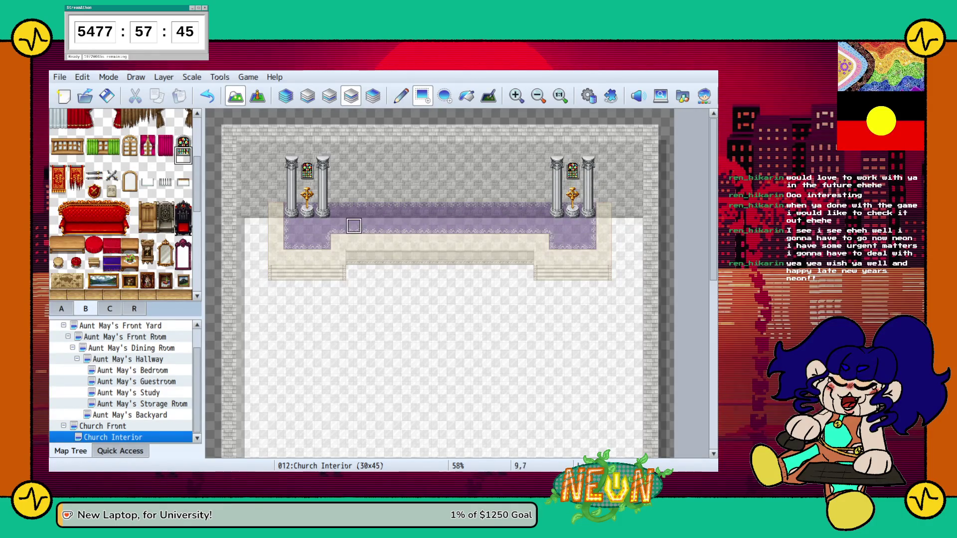
key(ctrl+z)
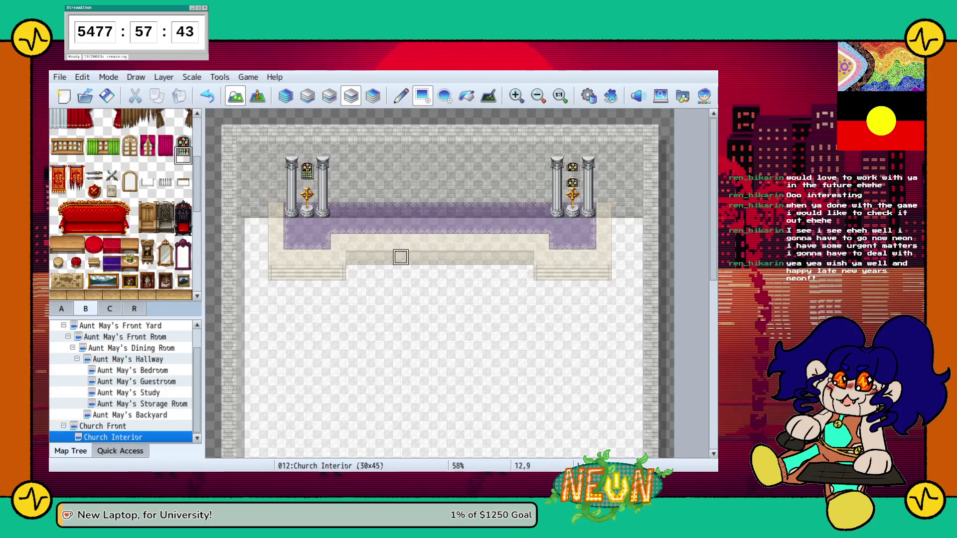
click(572, 178)
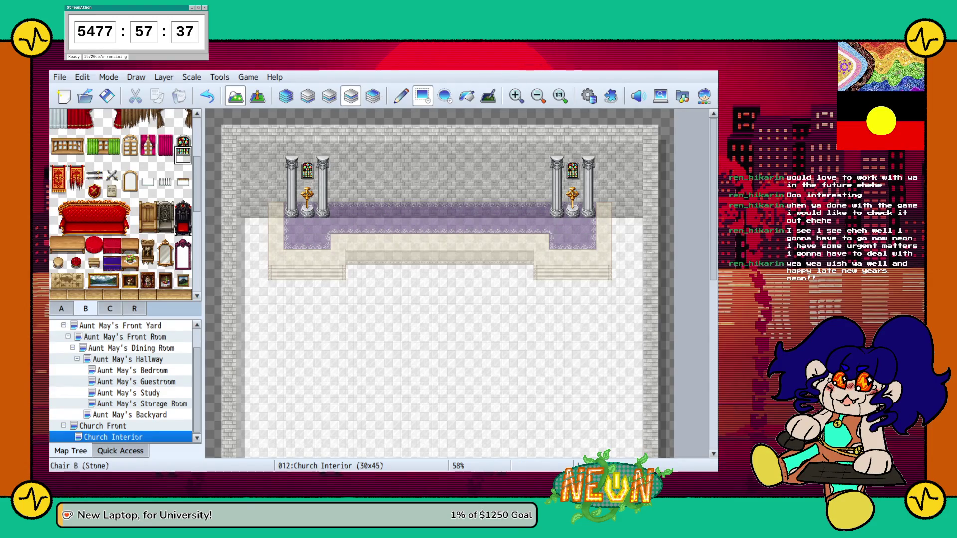
Paint the Pipe Organ base pieces onto the carpet beside the left pillars
scroll(123, 204, down, 5)
scroll(164, 214, down, 3)
scroll(165, 219, down, 2)
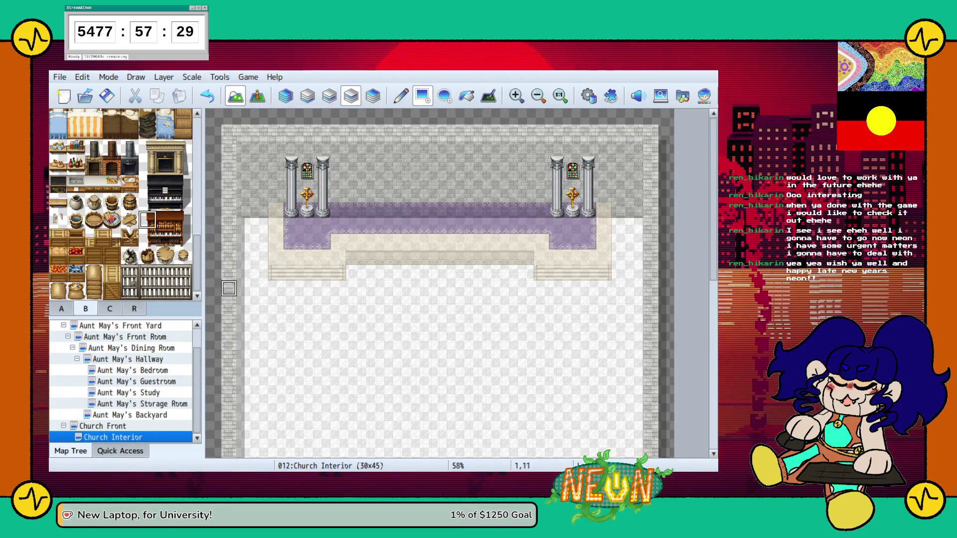
scroll(259, 208, down, 4)
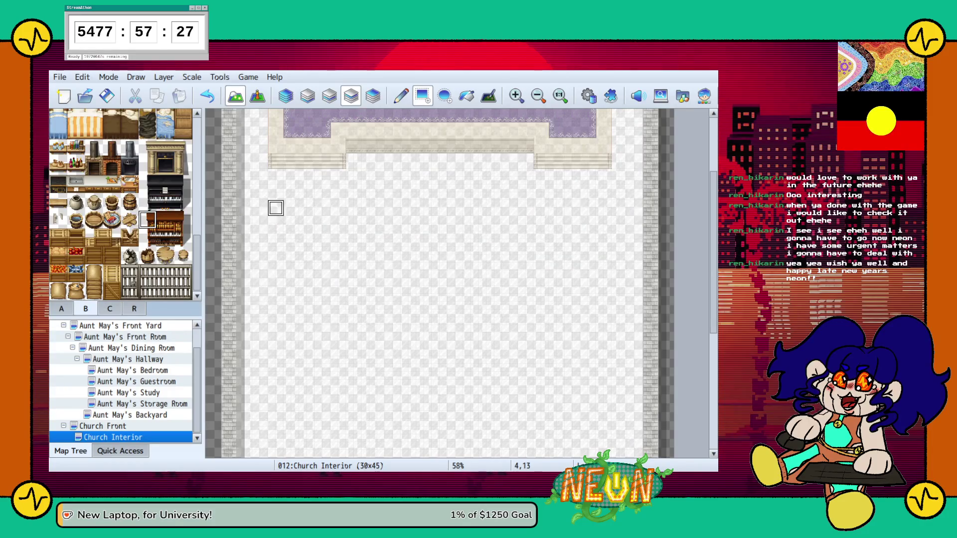
scroll(276, 210, up, 4)
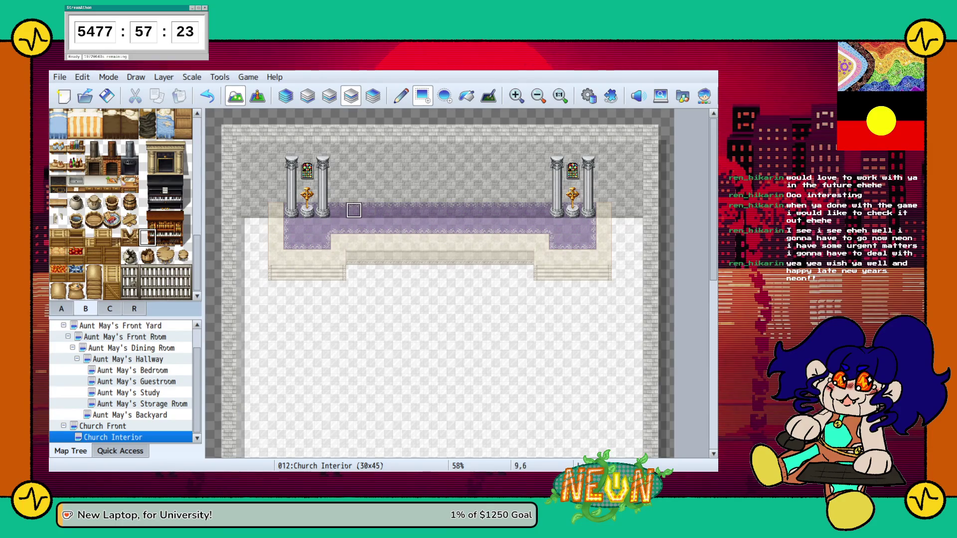
click(365, 210)
click(182, 238)
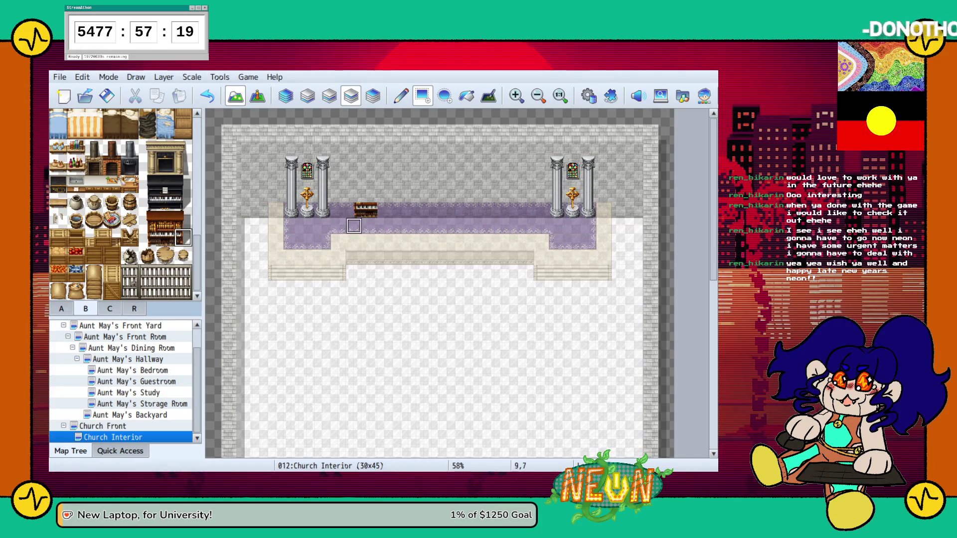
click(382, 210)
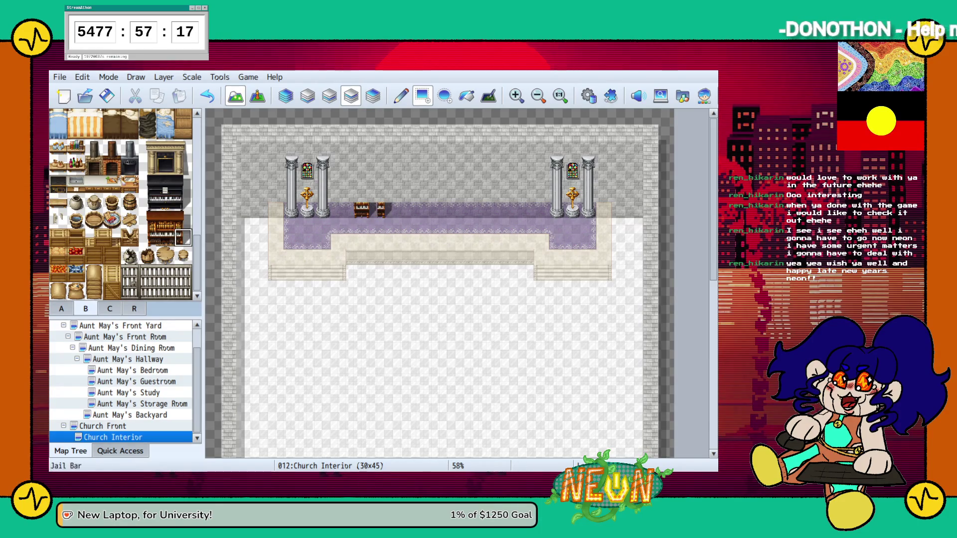
click(372, 210)
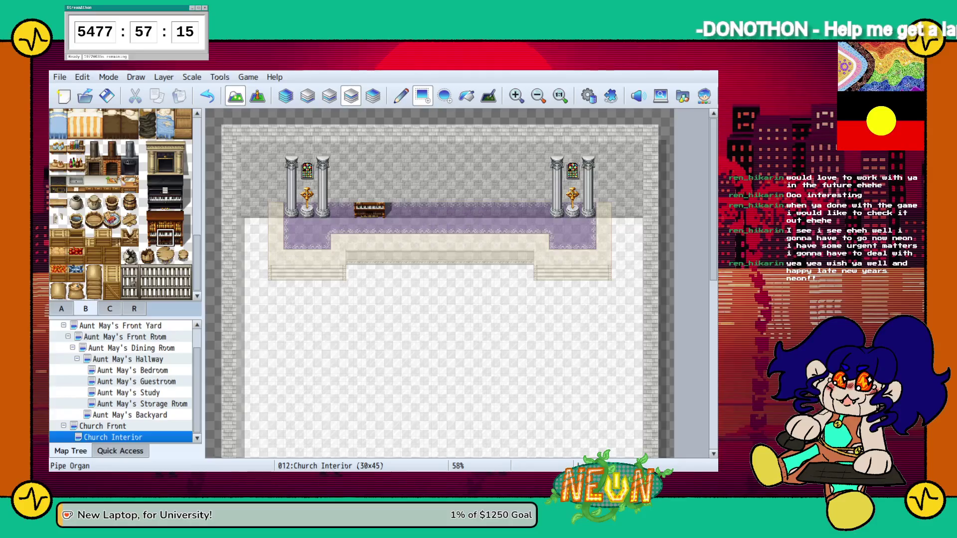
Add the two top pieces of the pipe organ
click(147, 220)
click(358, 196)
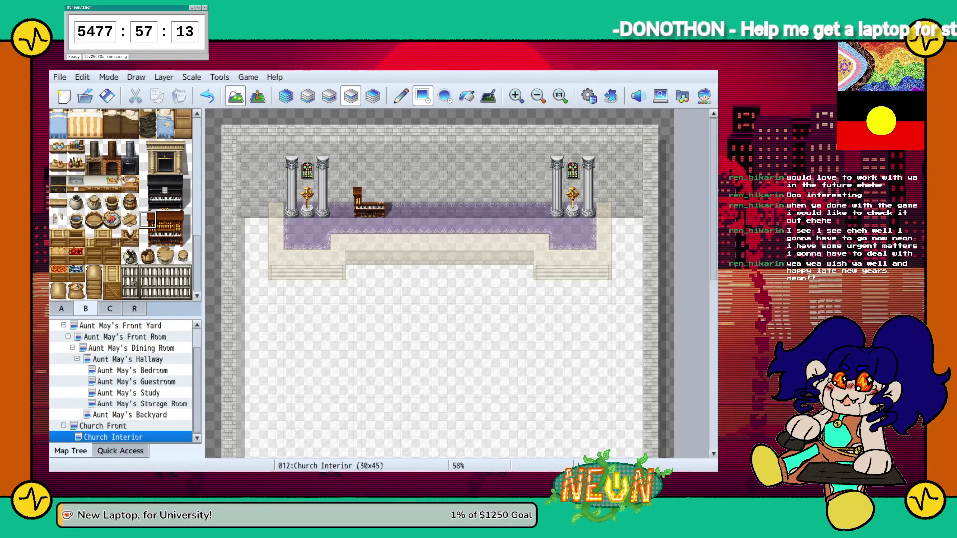
click(165, 220)
click(369, 195)
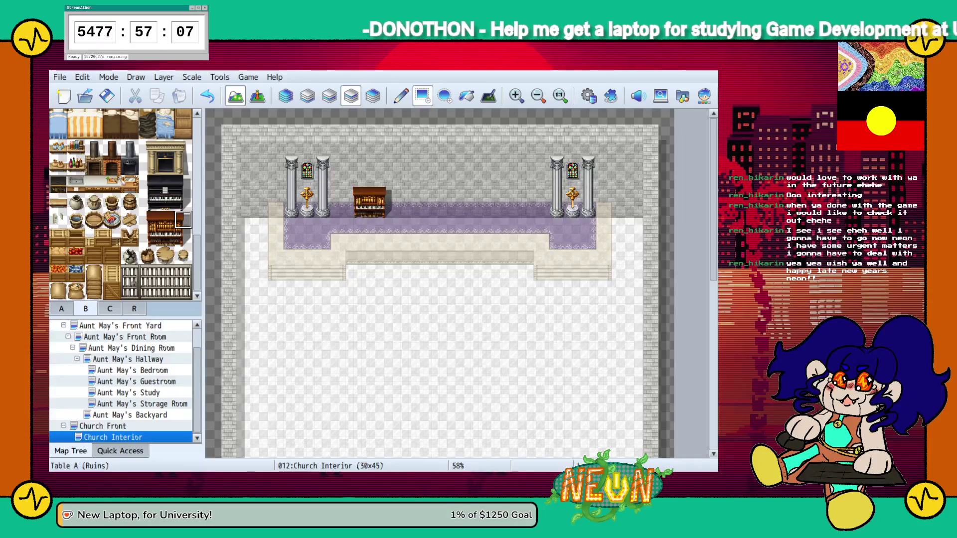
Place a stool on the central step and pick a floor fissure tile with other layers dimmed
scroll(183, 220, up, 10)
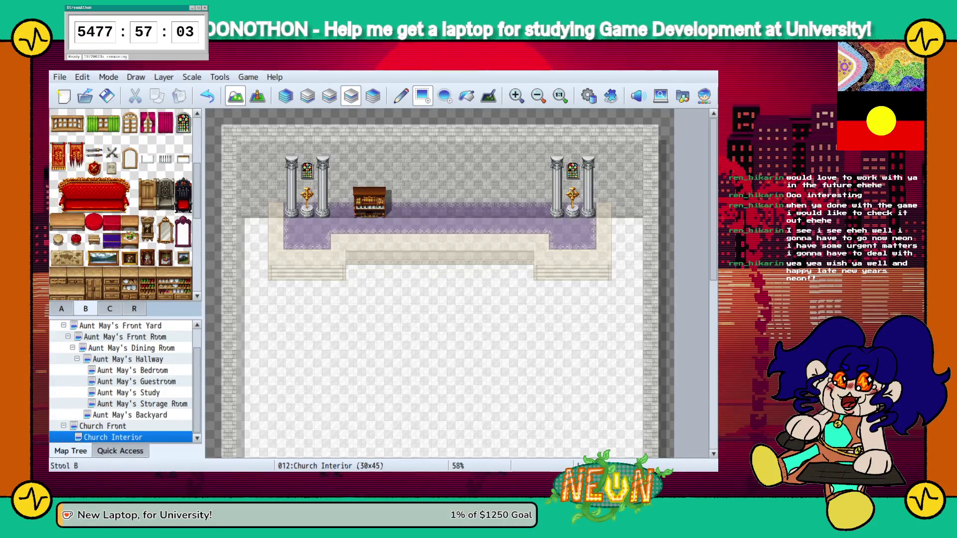
click(432, 241)
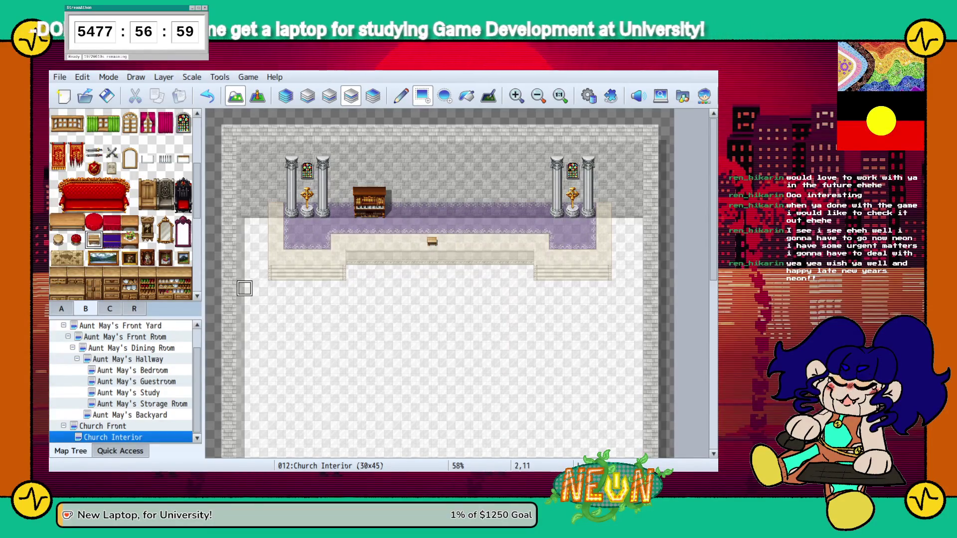
scroll(150, 224, up, 5)
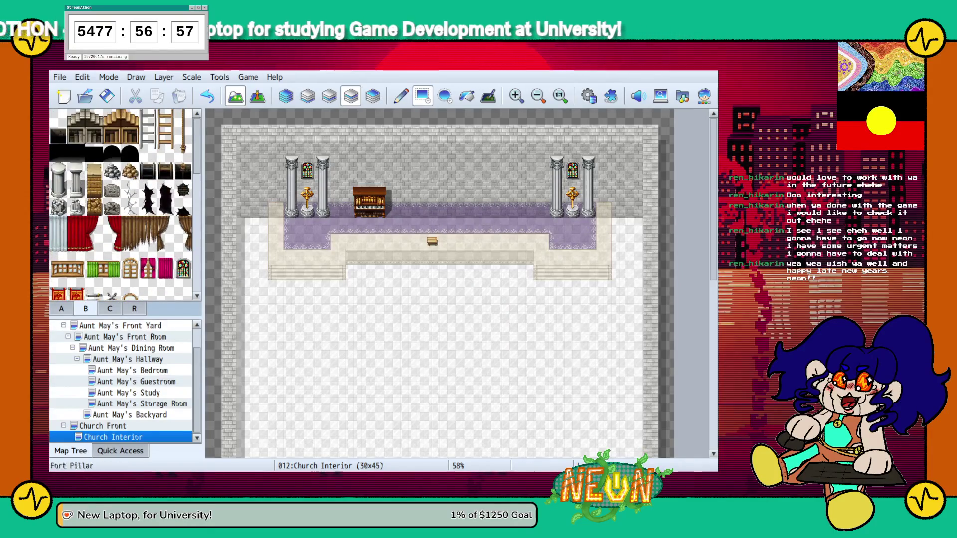
click(58, 117)
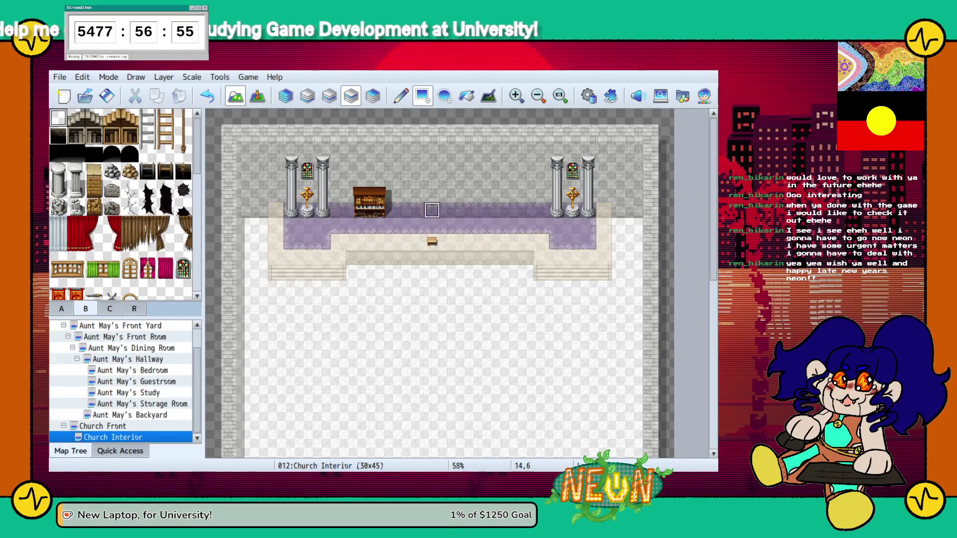
click(58, 224)
key(F4)
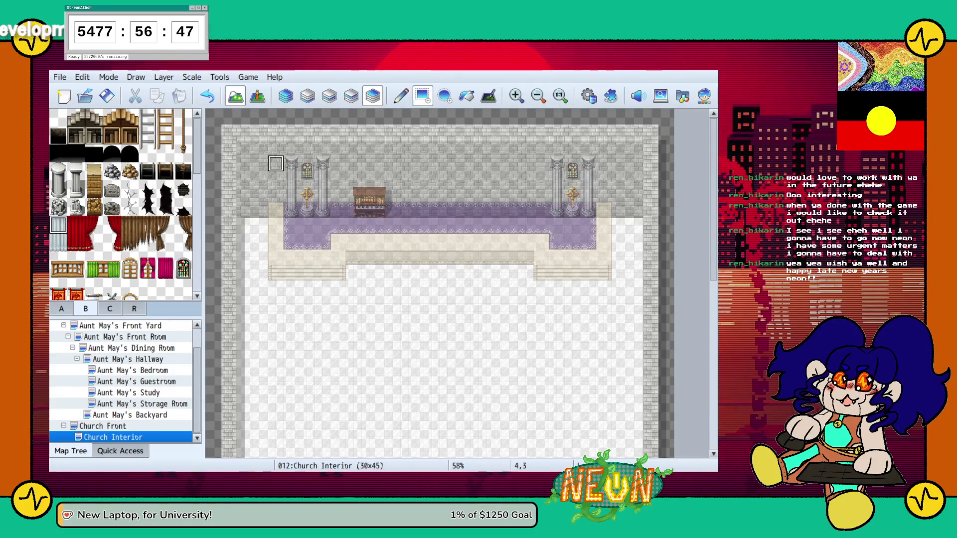
Try barred windows beside the pillars, then undo all but the one by the left pillars
click(603, 163)
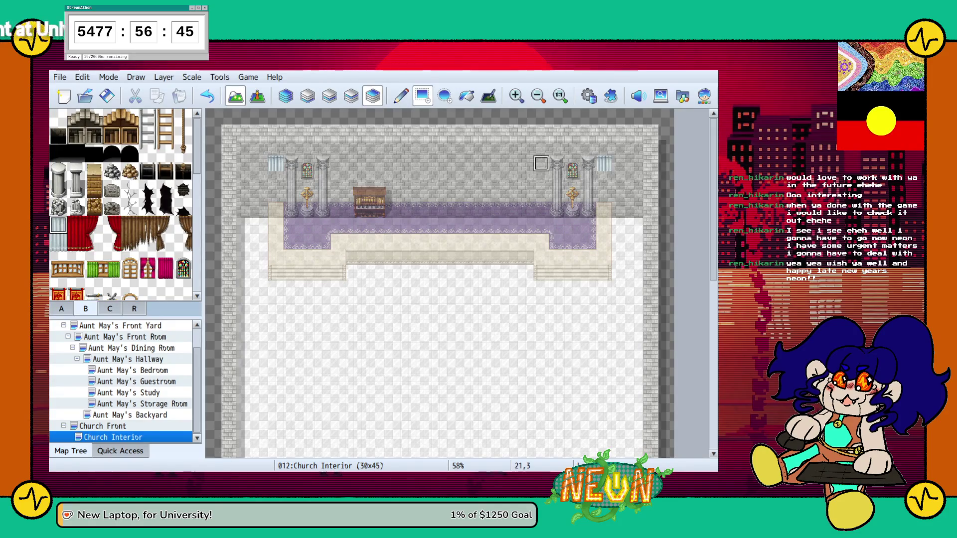
click(58, 242)
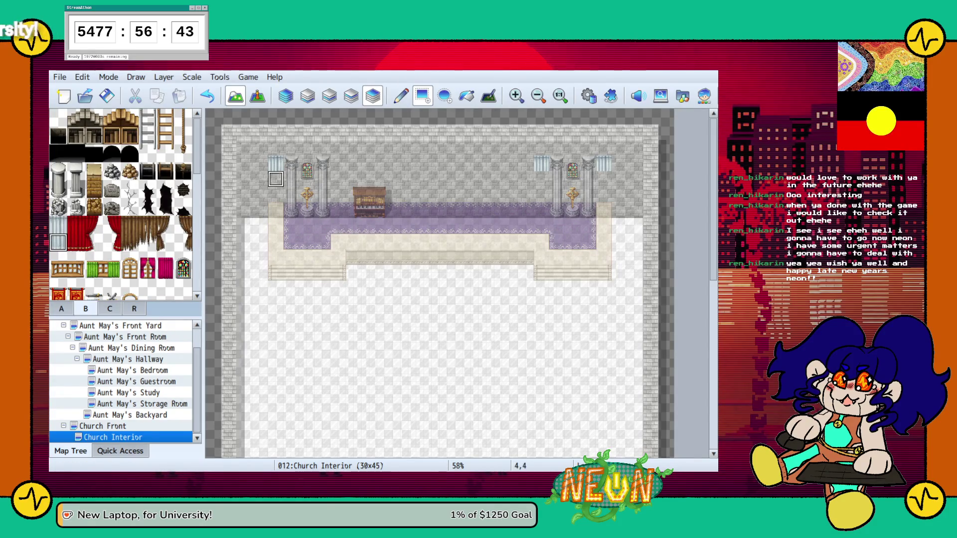
click(338, 178)
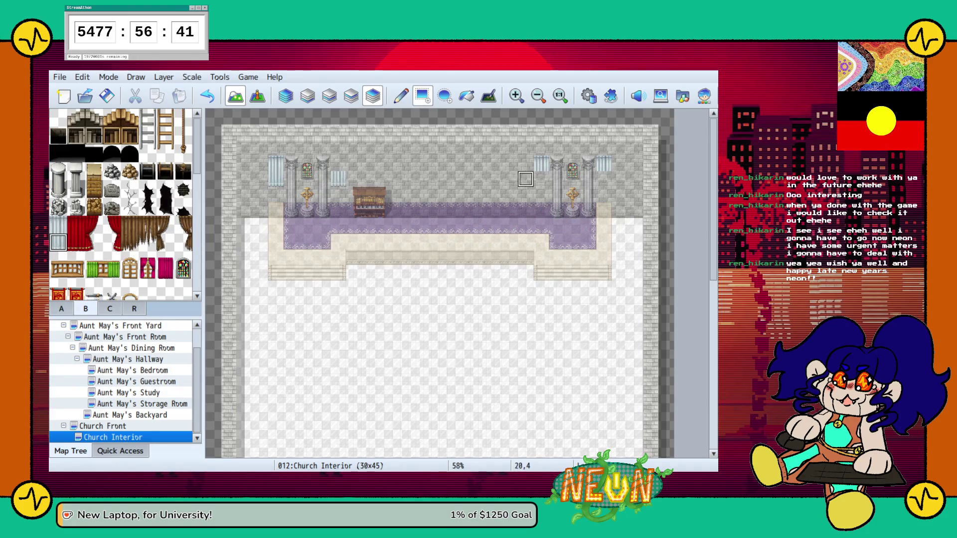
click(58, 208)
click(59, 226)
click(338, 163)
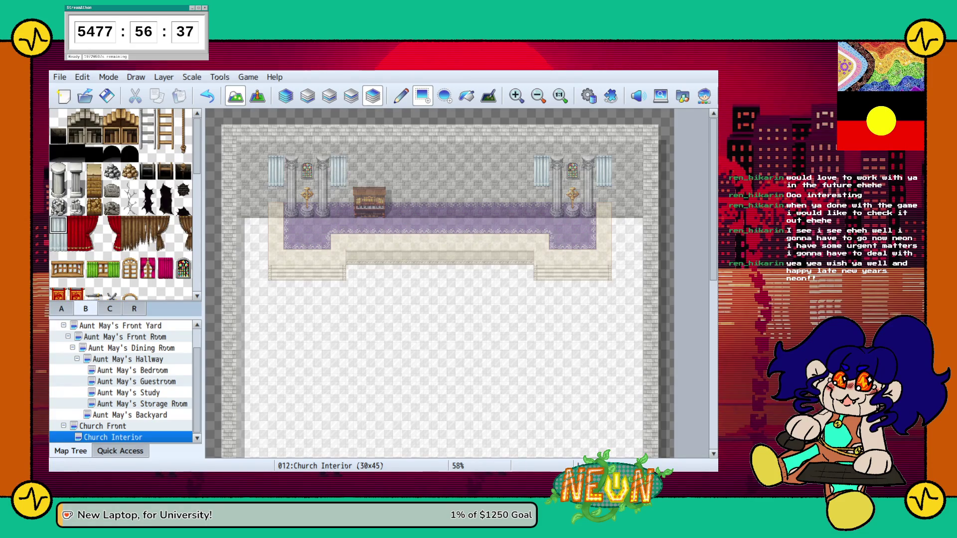
key(ctrl+z)
key(ctrl+z)
key(ctrl+z)
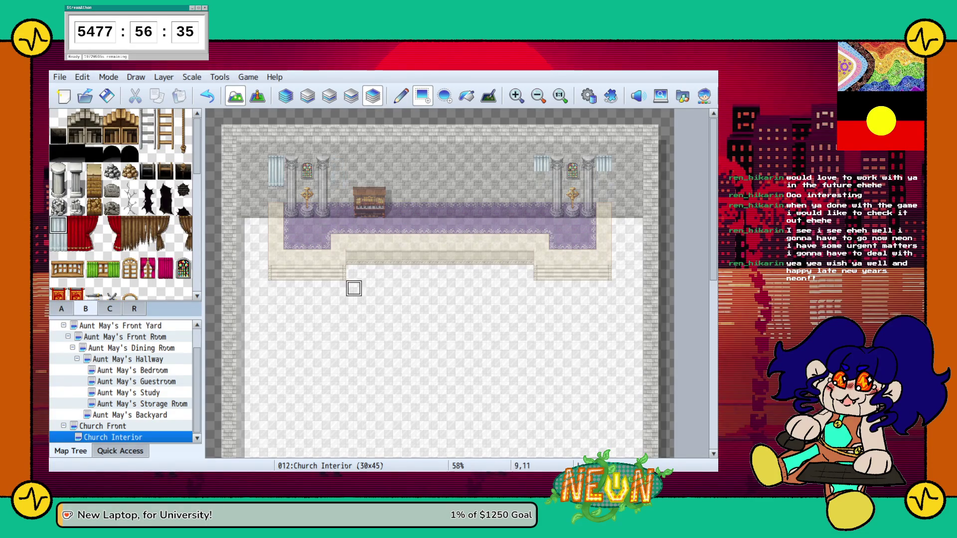
key(ctrl+z)
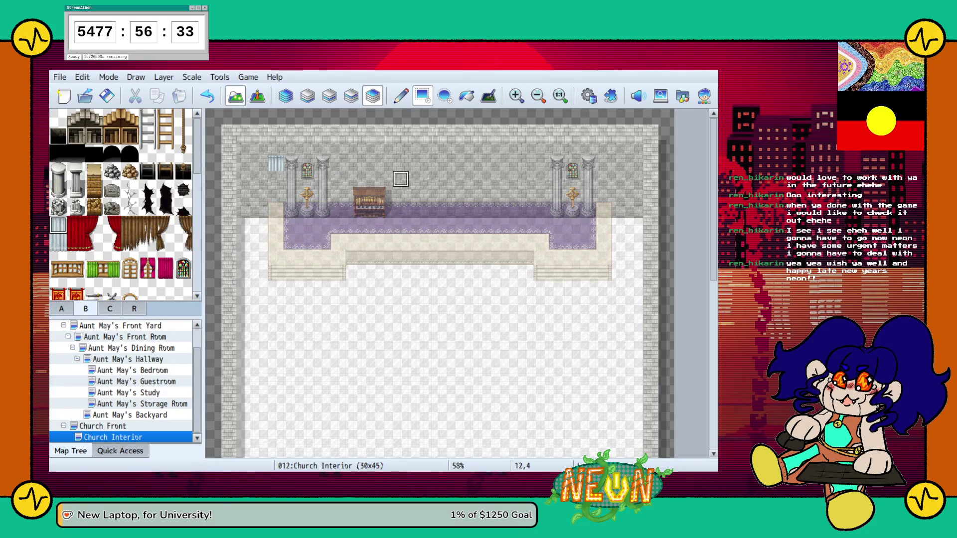
Place a lectern from tileset C on the stage beside the altar
scroll(125, 204, down, 2)
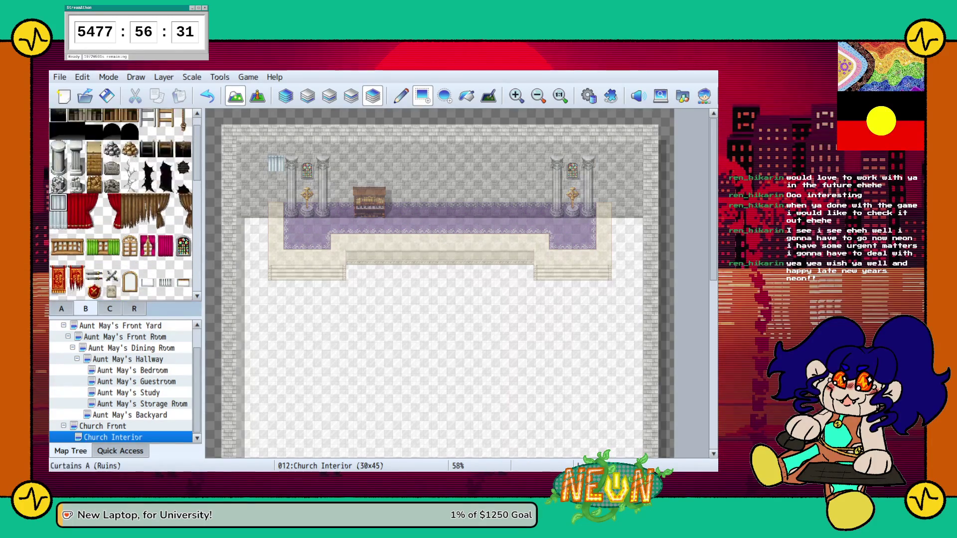
scroll(124, 205, up, 2)
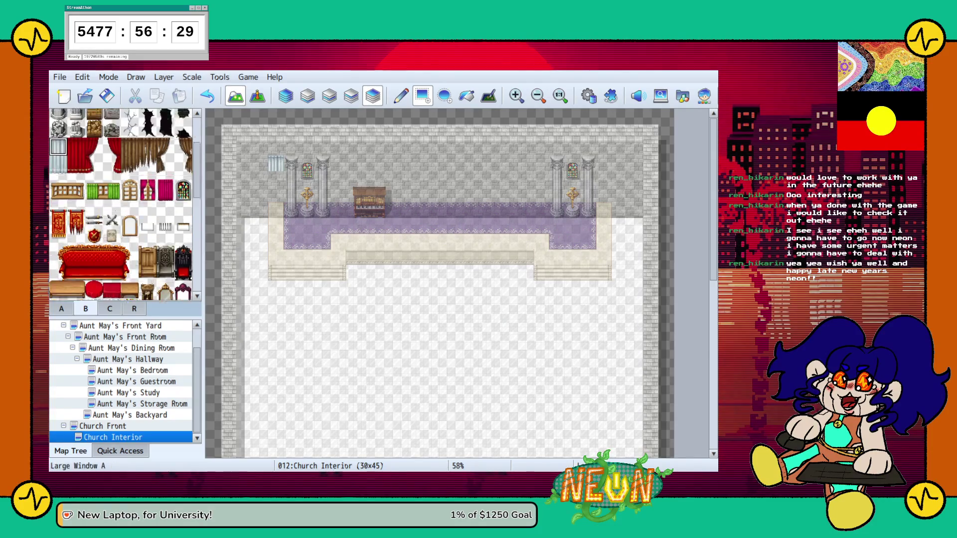
scroll(125, 204, down, 10)
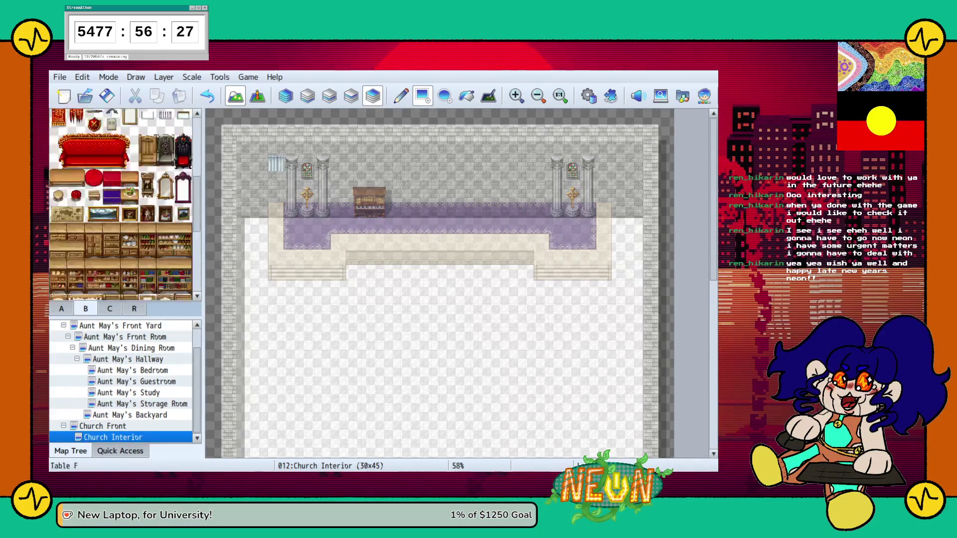
click(109, 309)
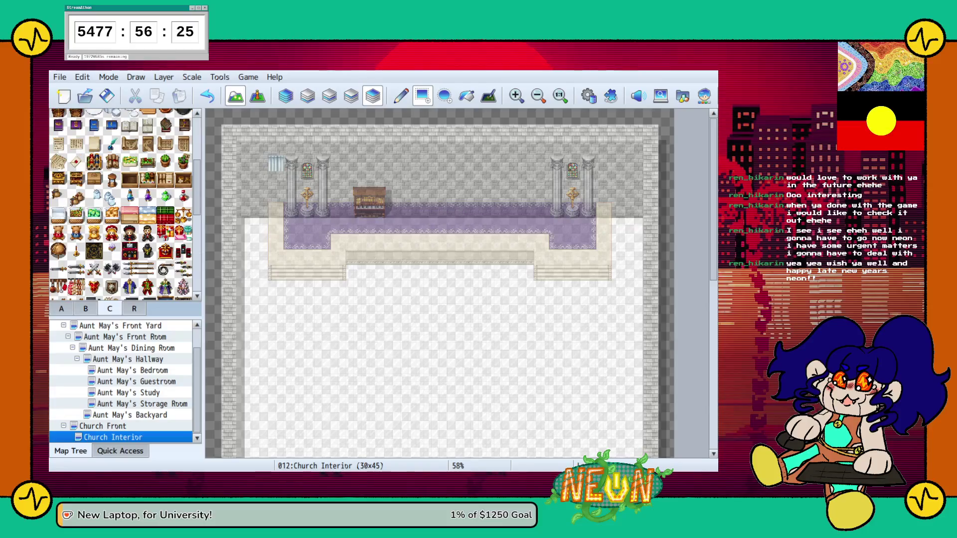
scroll(125, 204, down, 10)
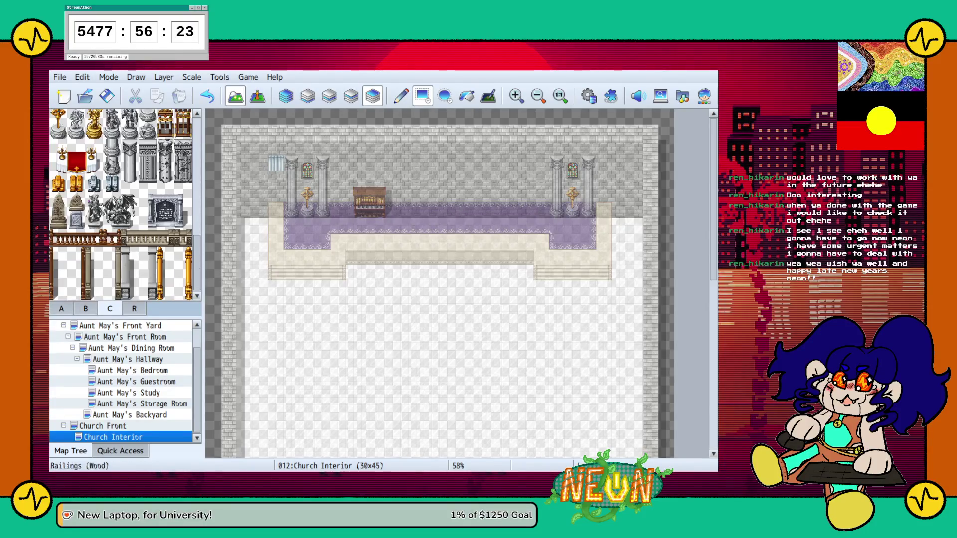
click(432, 210)
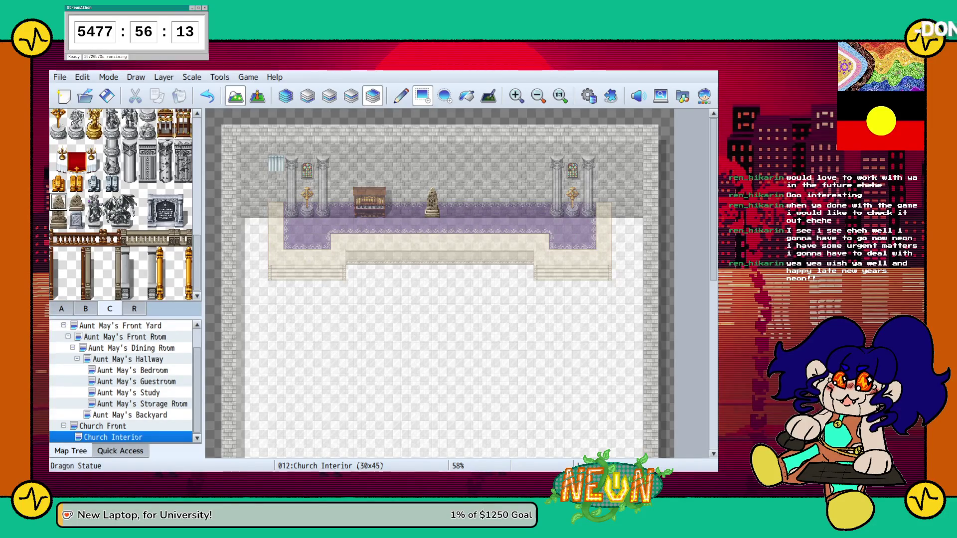
Try a Goddess Statue next to the lectern, then undo the extra statue
scroll(120, 205, up, 3)
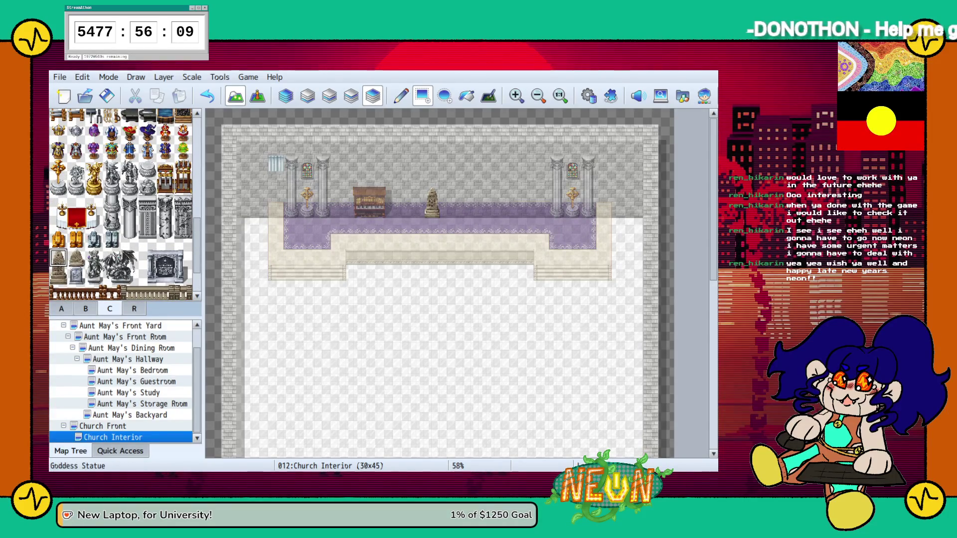
scroll(124, 204, up, 3)
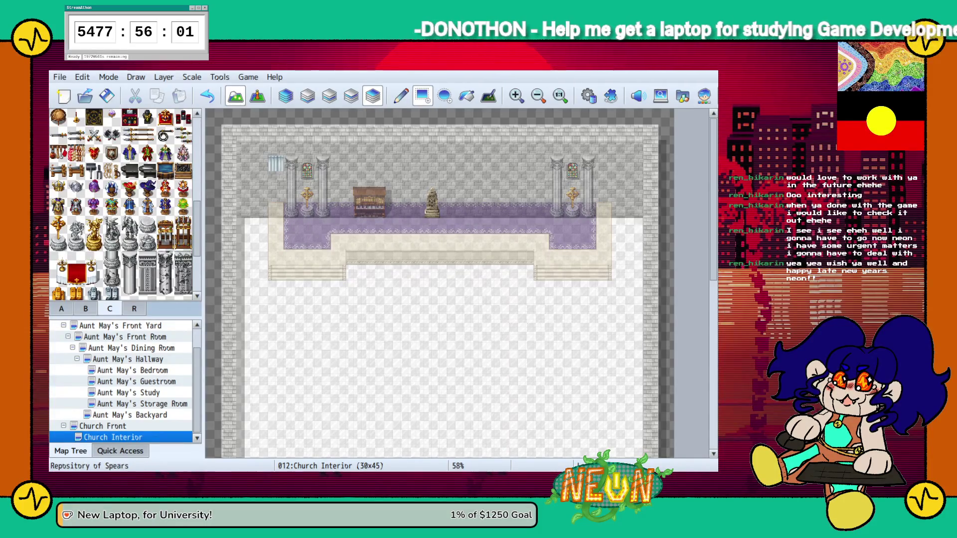
click(76, 241)
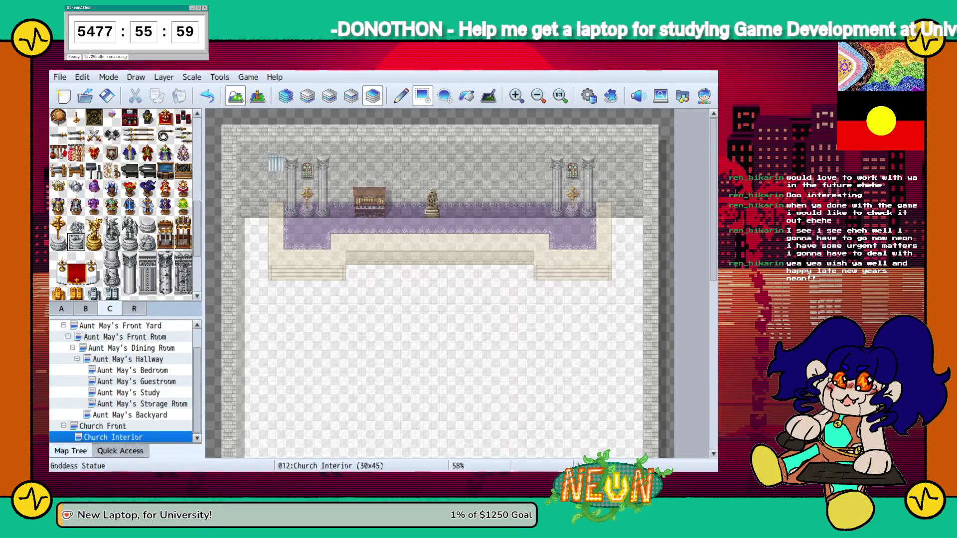
click(76, 224)
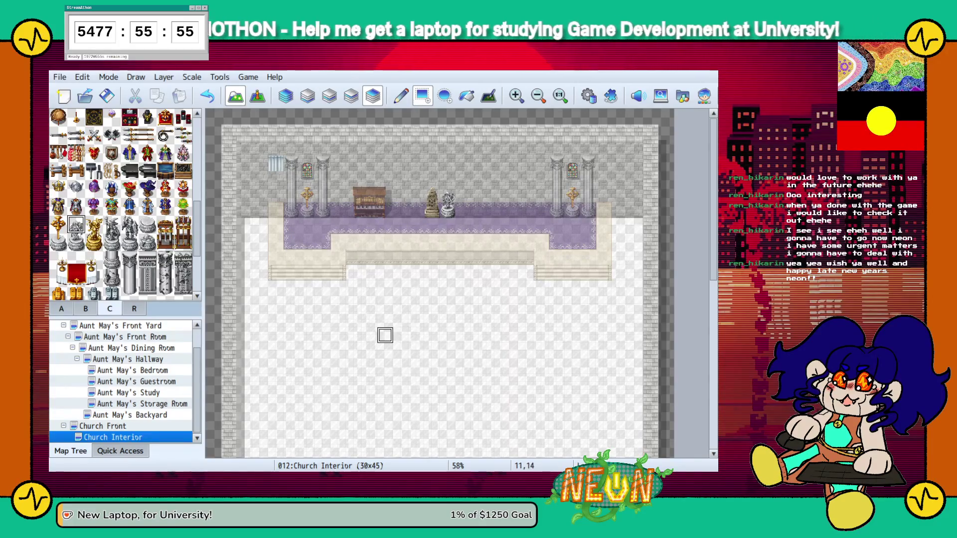
key(ctrl+z)
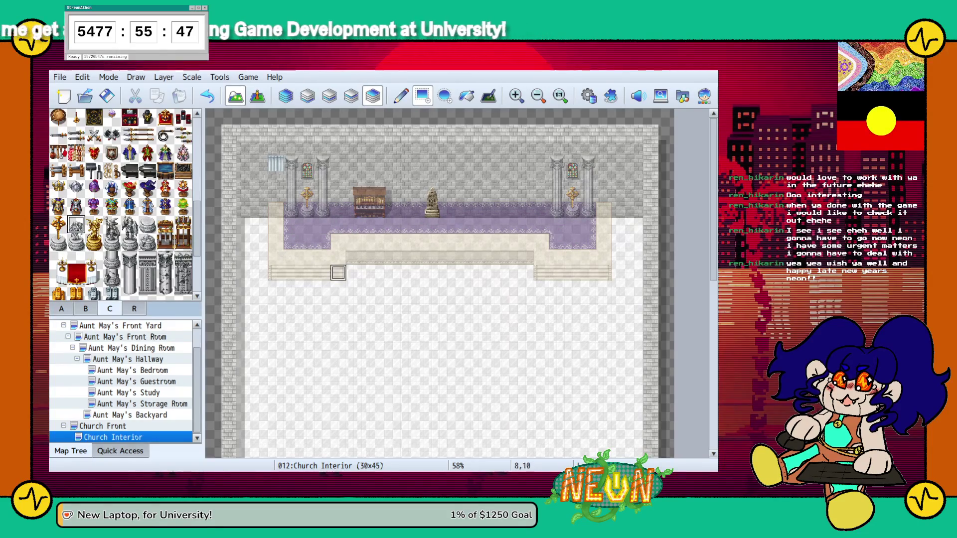
scroll(125, 204, up, 6)
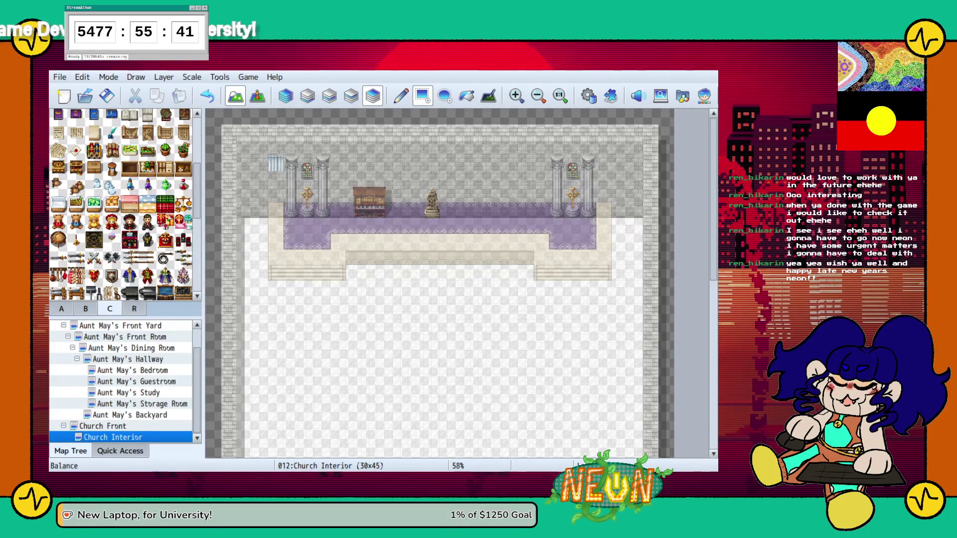
Place a three-tile red cushion row along the stage front below the altar
scroll(125, 204, up, 6)
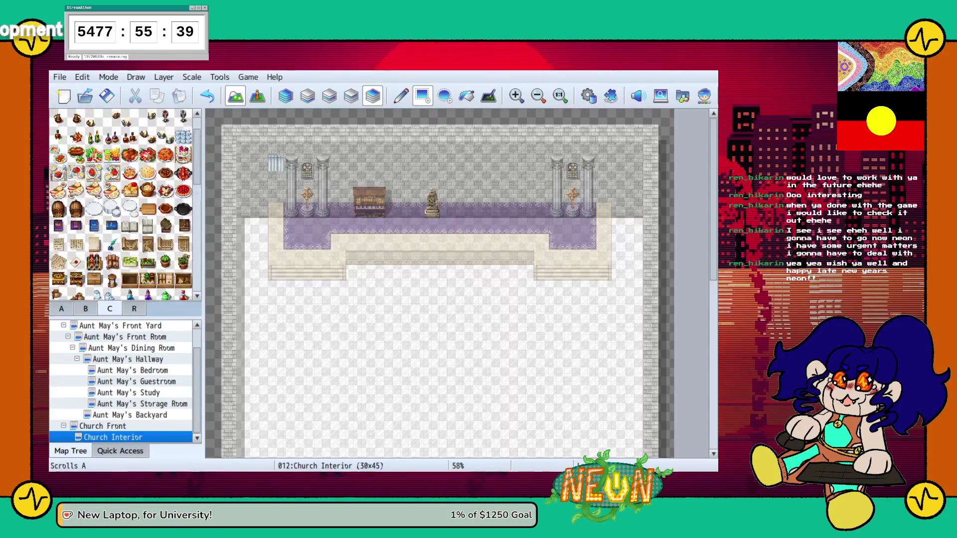
scroll(124, 205, up, 2)
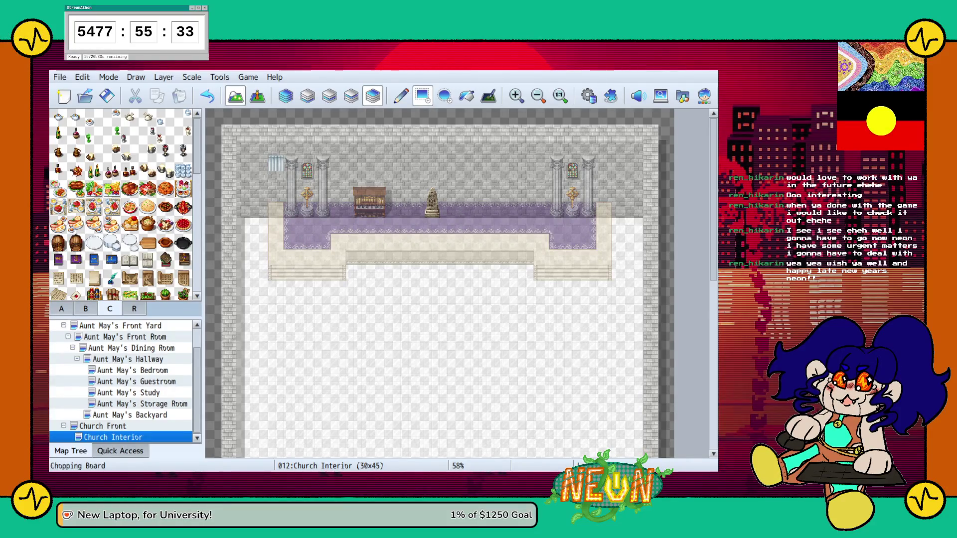
click(134, 309)
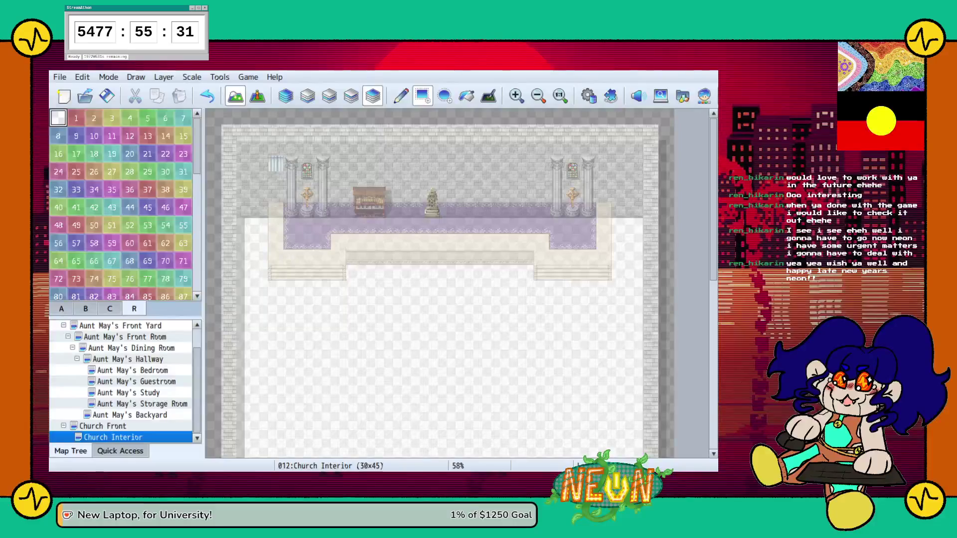
click(85, 309)
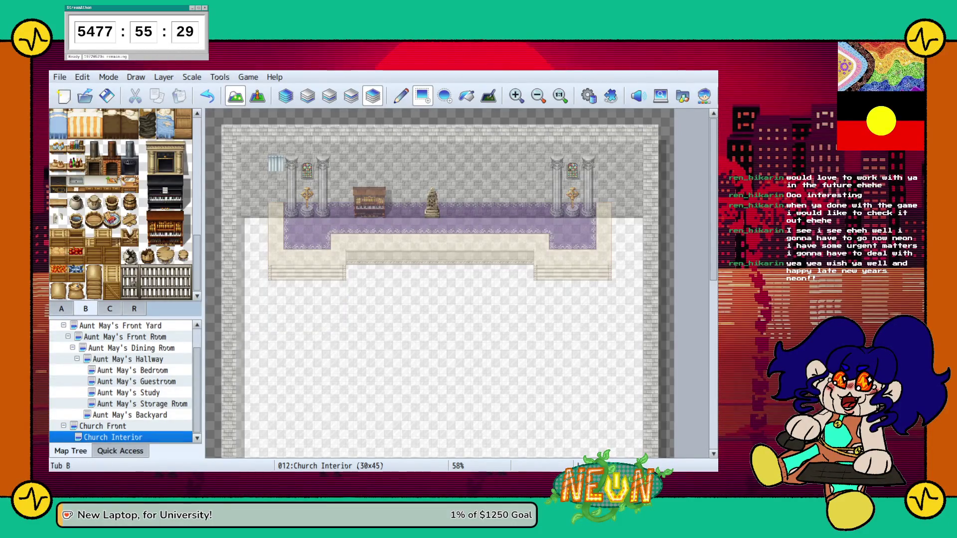
click(110, 309)
scroll(120, 204, down, 3)
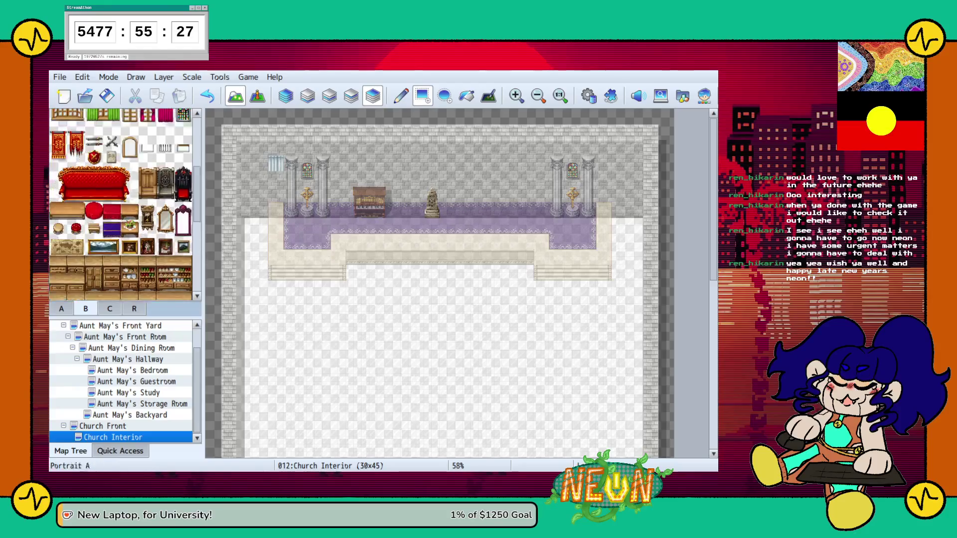
click(424, 242)
click(448, 243)
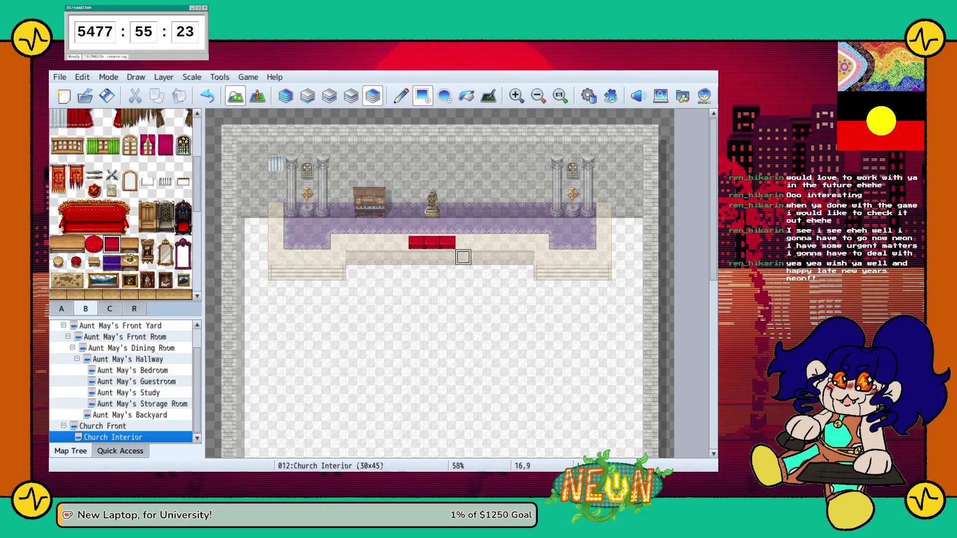
click(134, 308)
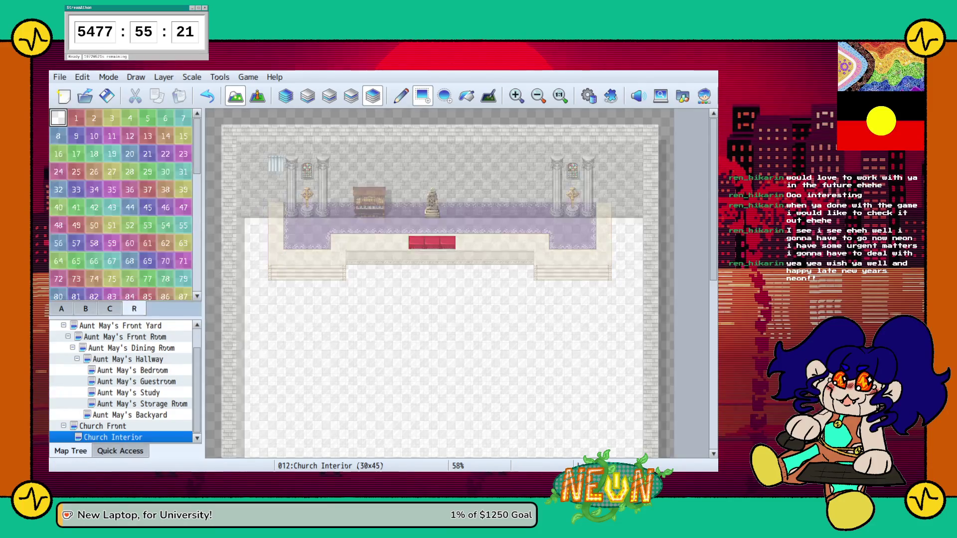
click(110, 308)
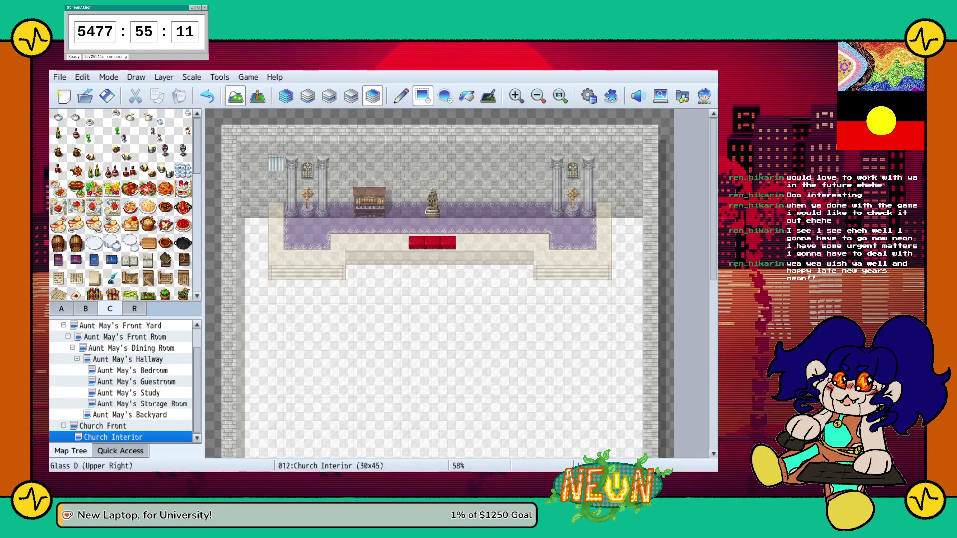
Repaint the three tiles in front of the altar with red carpet from tab B on a lower layer
click(183, 135)
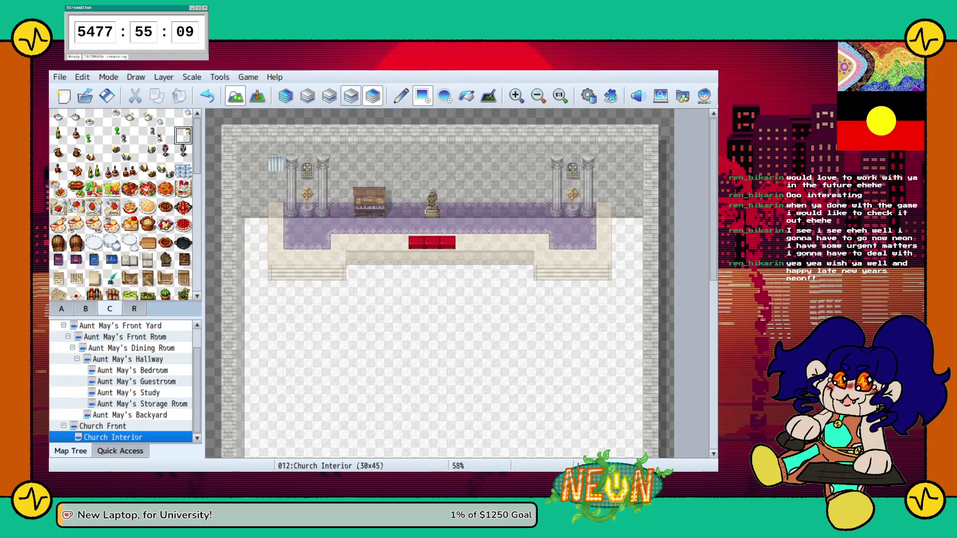
click(329, 97)
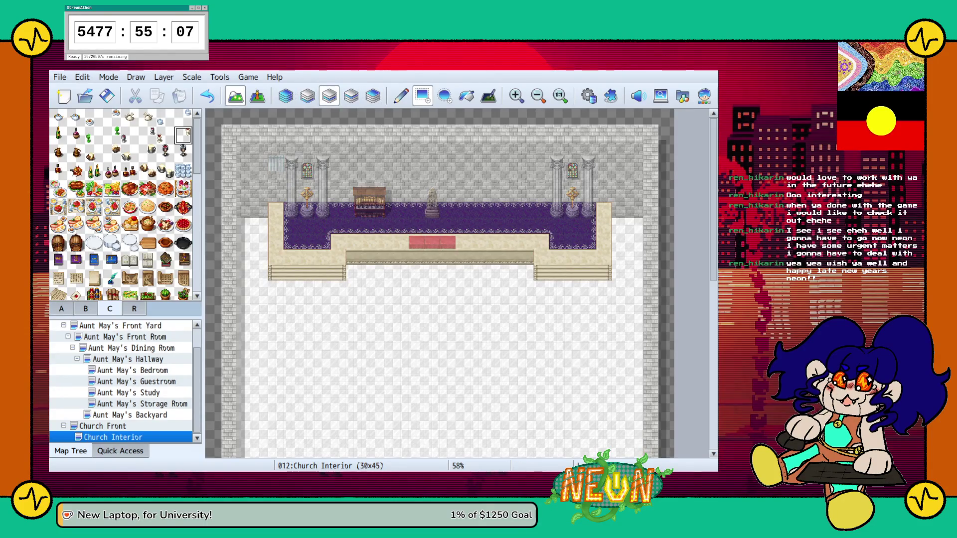
click(351, 96)
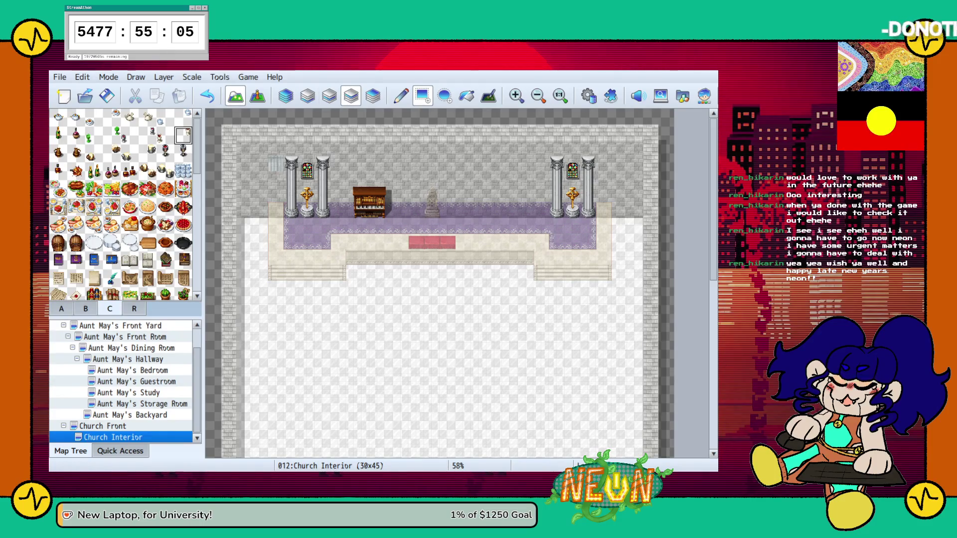
click(85, 309)
click(111, 245)
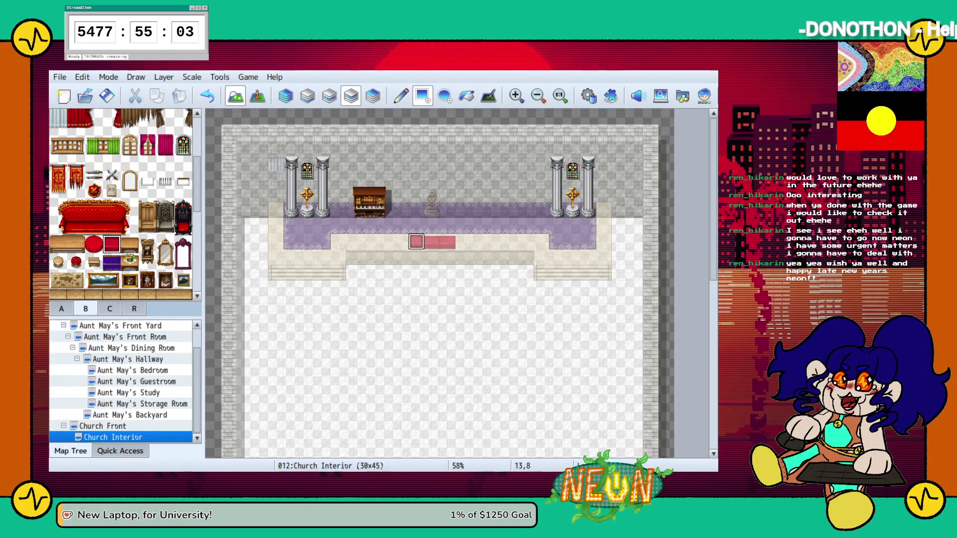
drag(417, 243, 448, 243)
scroll(120, 205, up, 5)
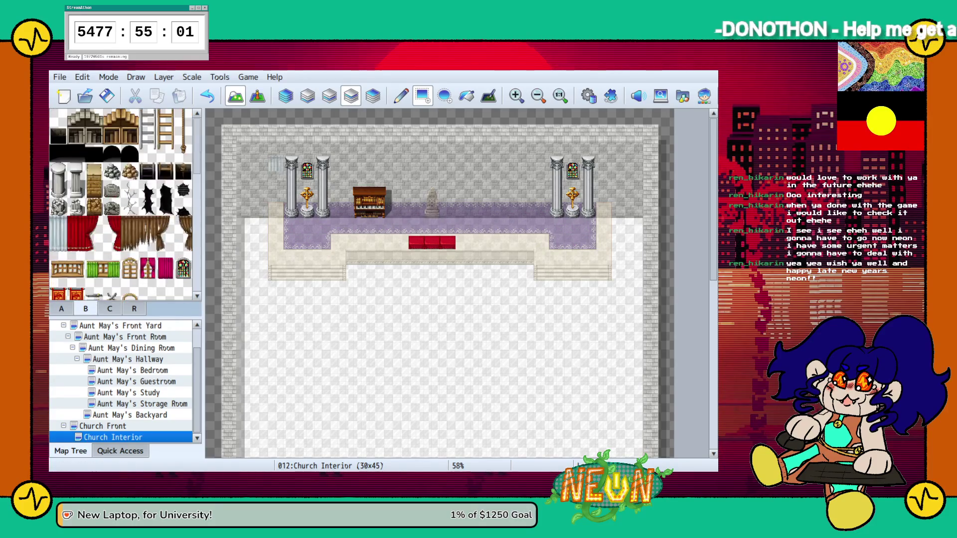
click(373, 97)
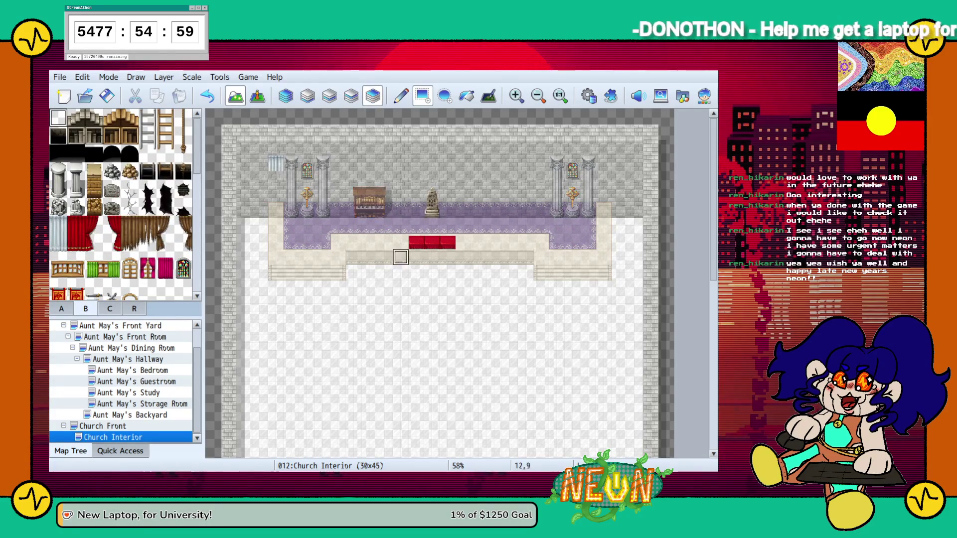
click(134, 309)
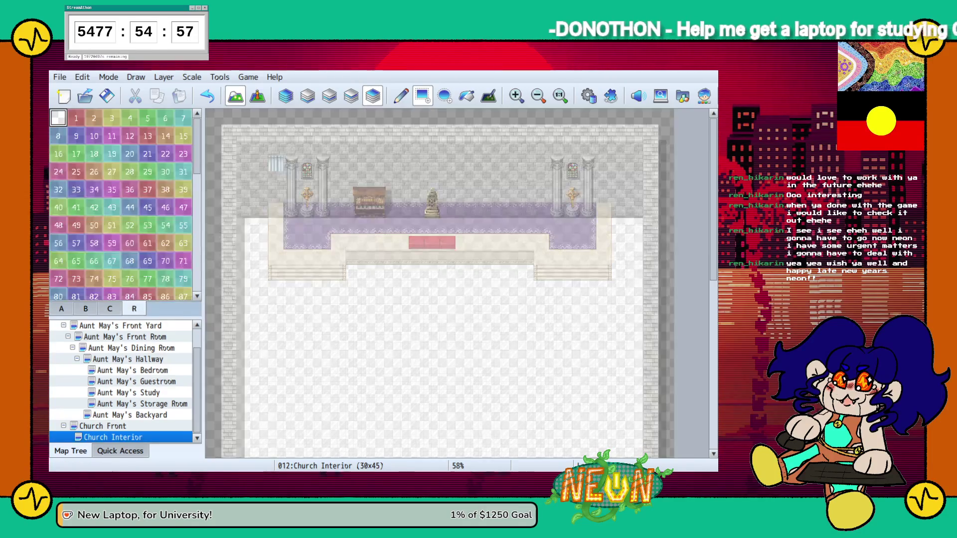
Put an offering on the red altar cloth and a bread basket to its left, erasing the extra right basket
click(110, 309)
click(147, 170)
click(183, 135)
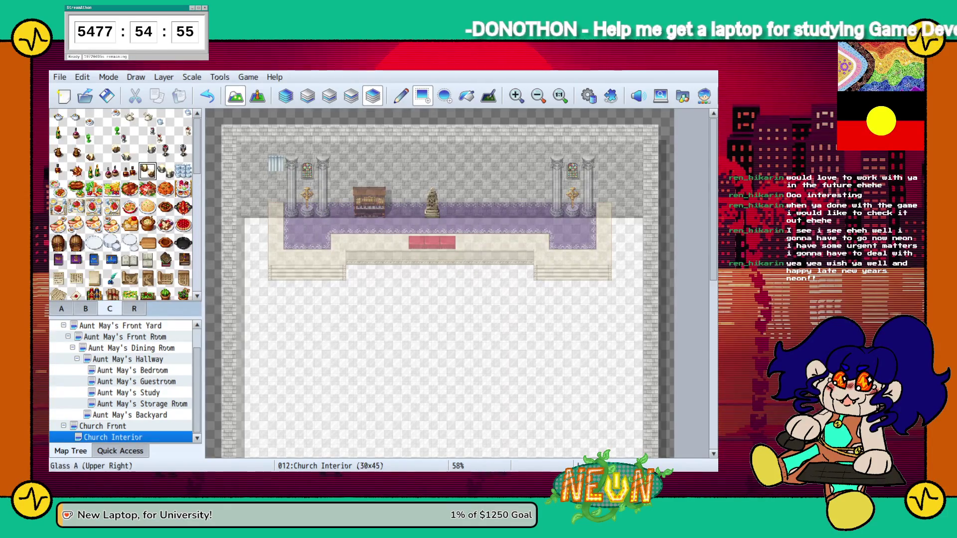
click(417, 241)
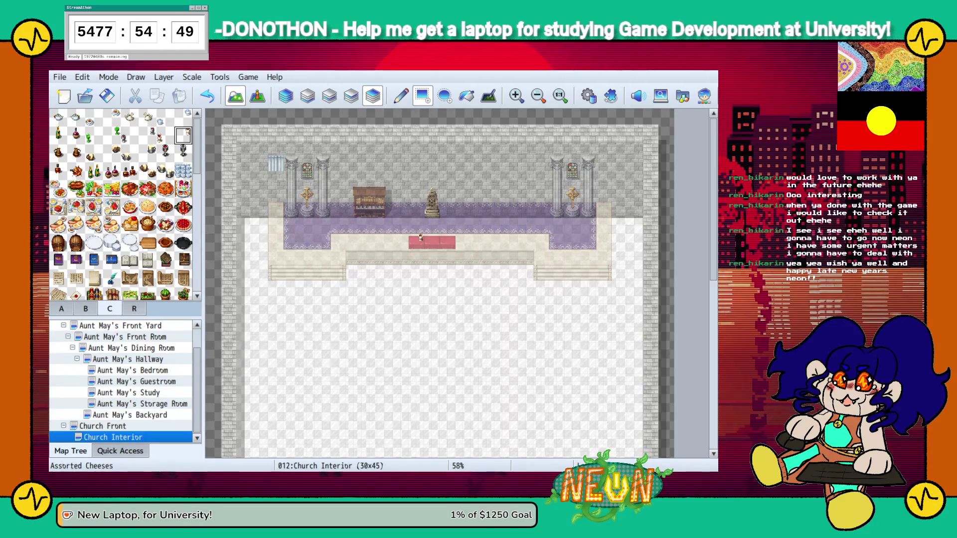
scroll(125, 204, down, 3)
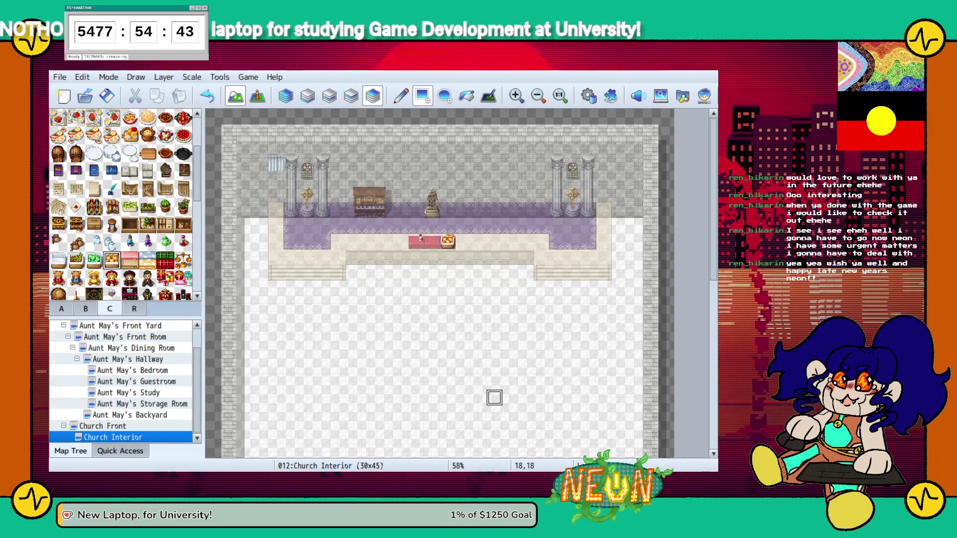
click(448, 241)
click(401, 242)
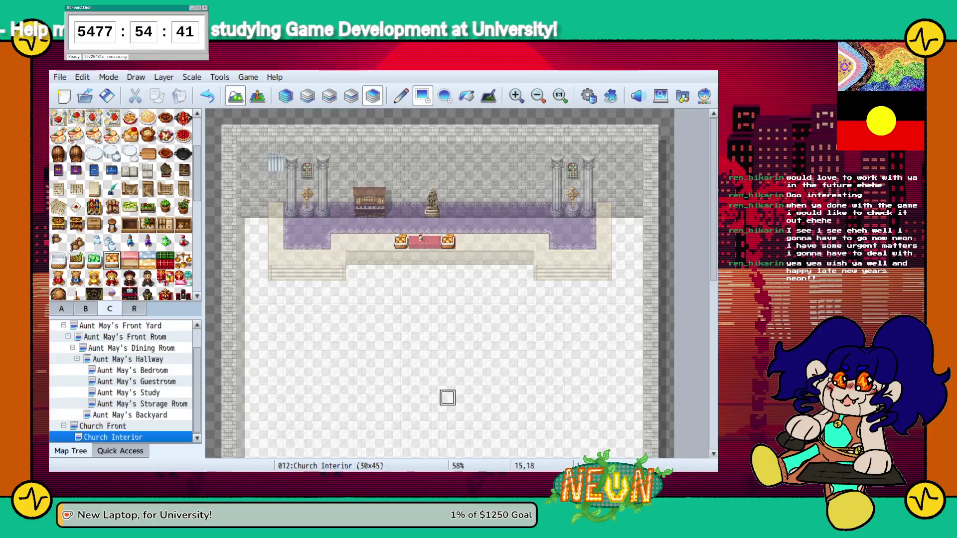
click(85, 308)
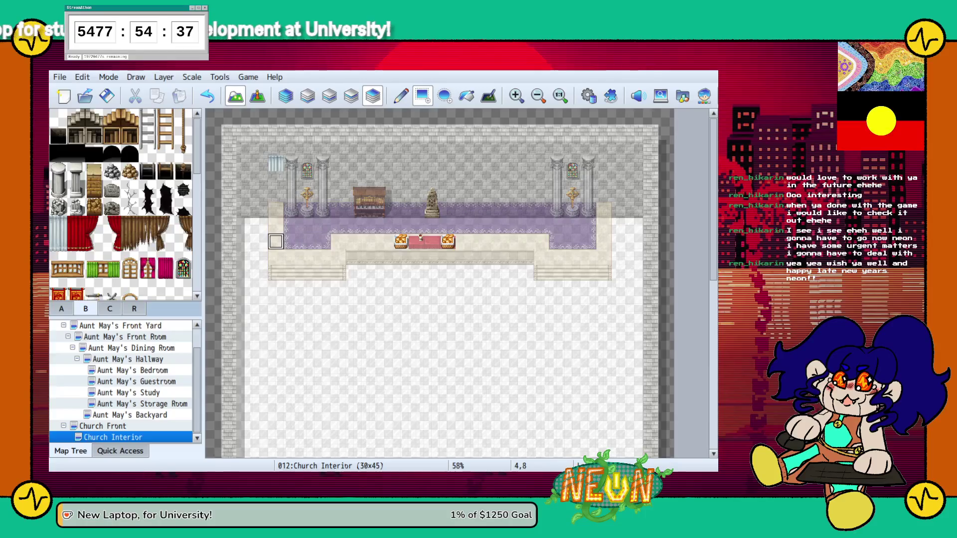
click(57, 117)
click(448, 241)
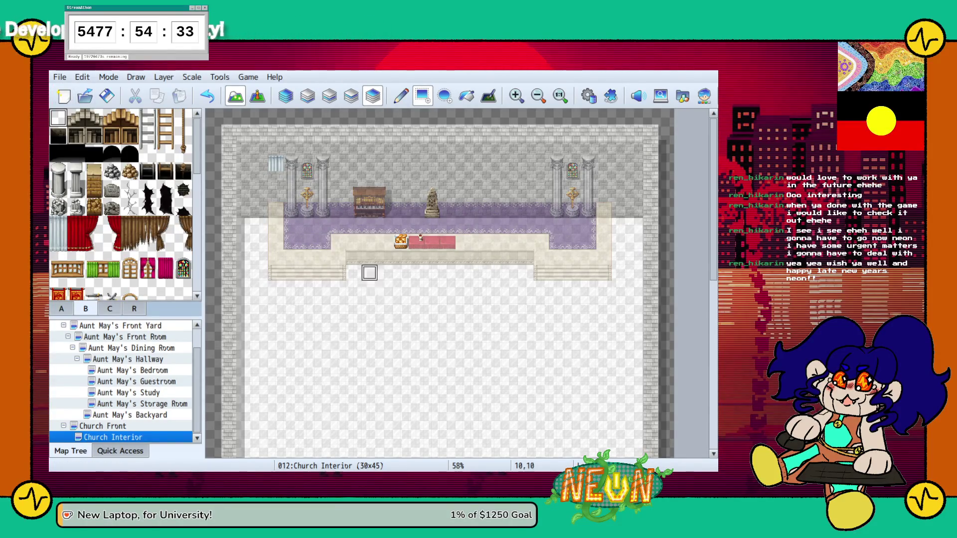
click(110, 309)
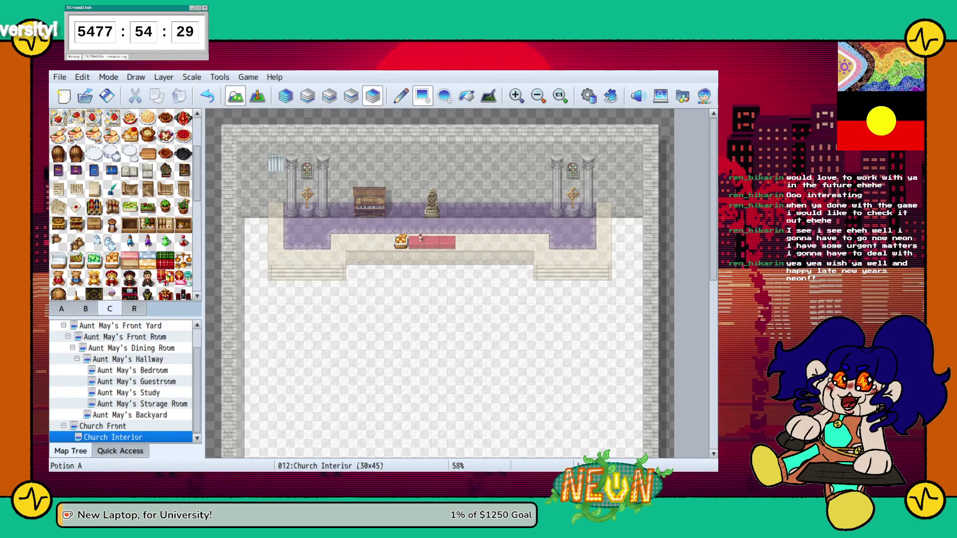
Add a bottle, a glass and an open book on the red altar cloth
scroll(122, 204, up, 5)
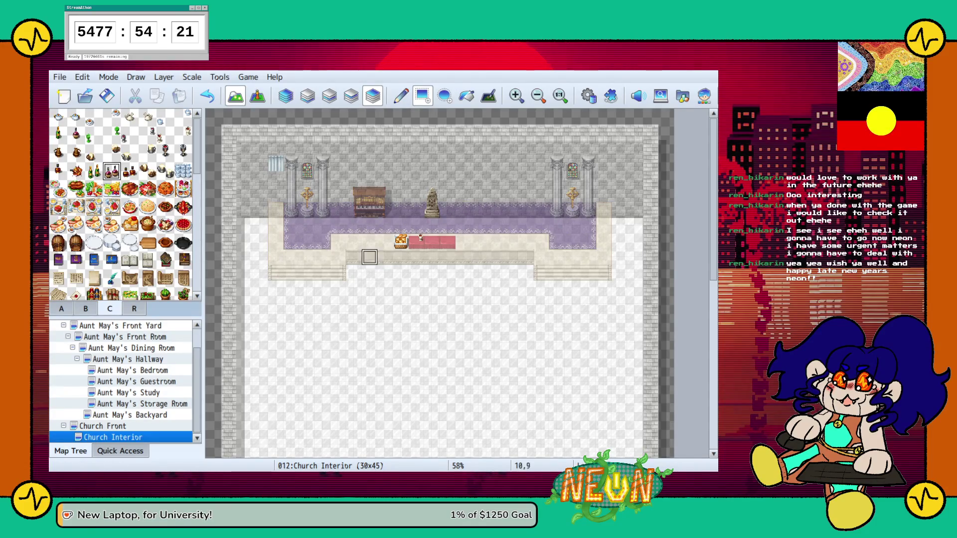
click(417, 241)
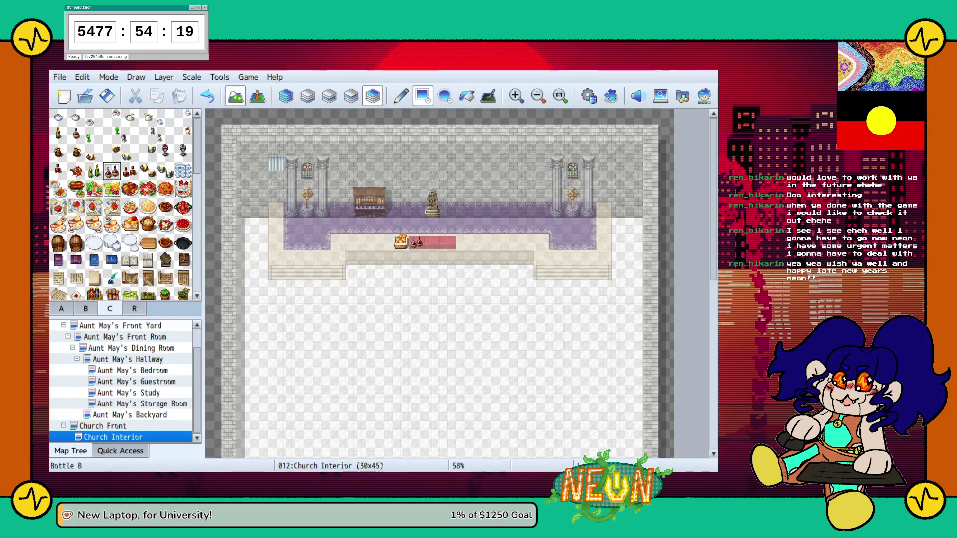
click(75, 134)
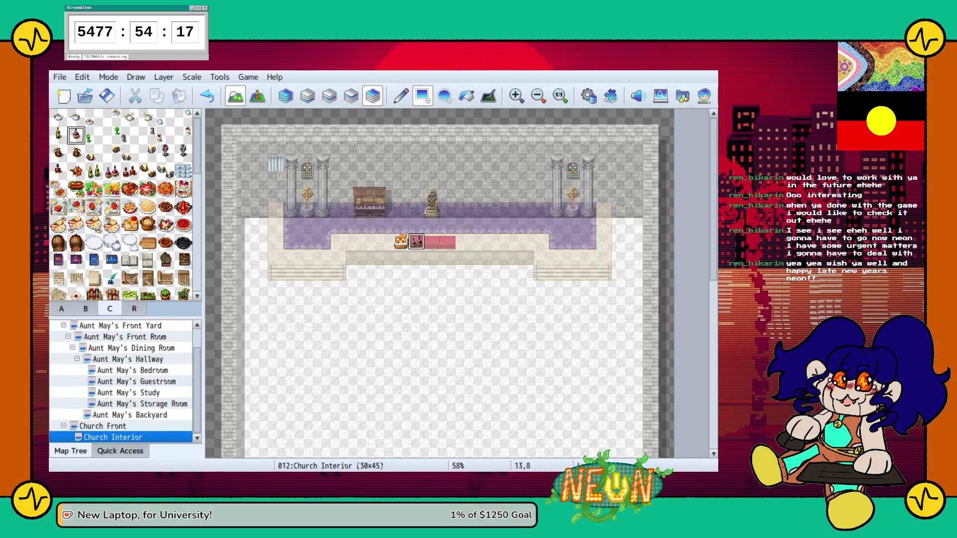
click(147, 134)
click(419, 241)
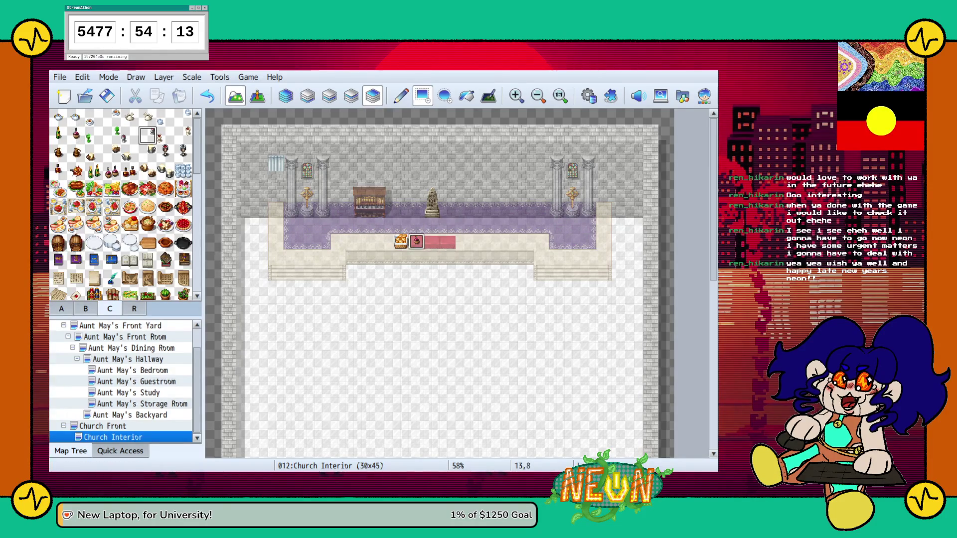
click(165, 152)
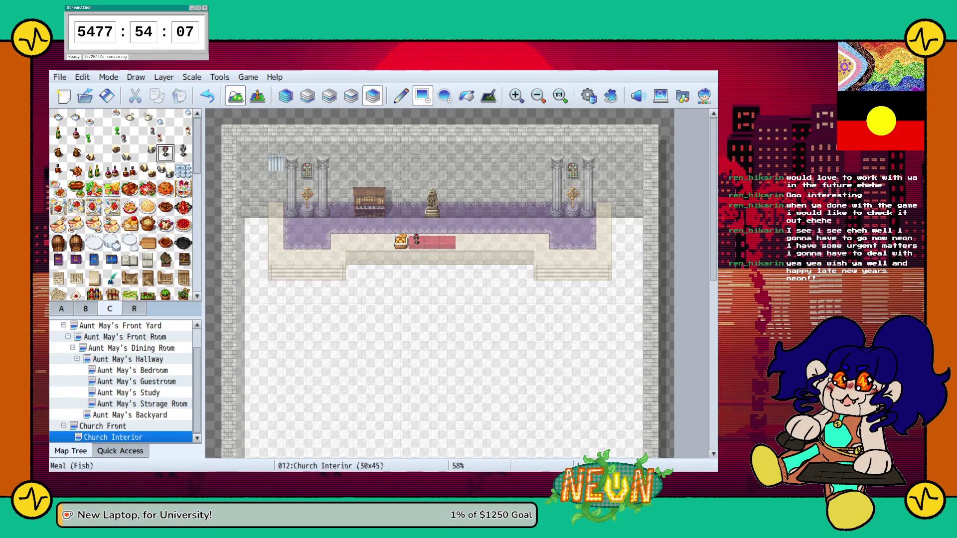
scroll(130, 215, down, 3)
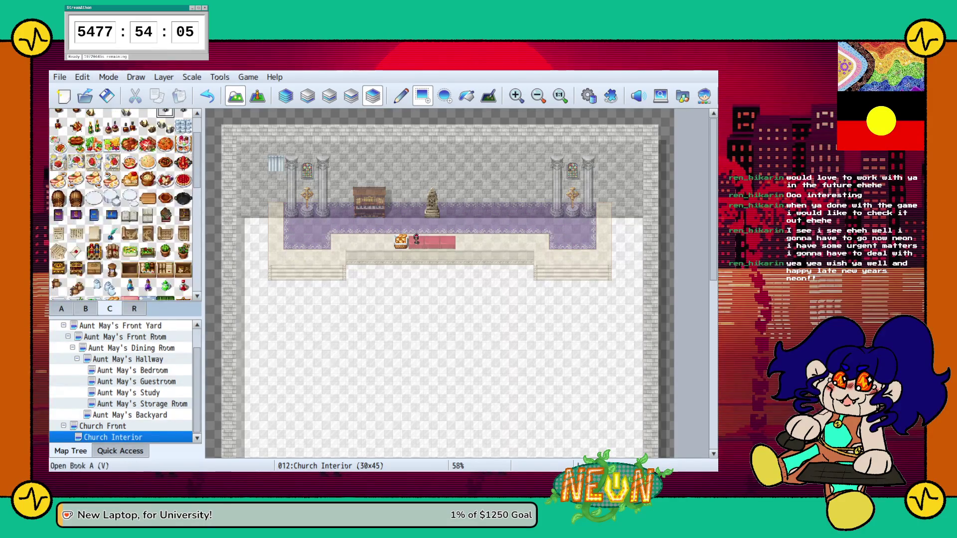
click(432, 242)
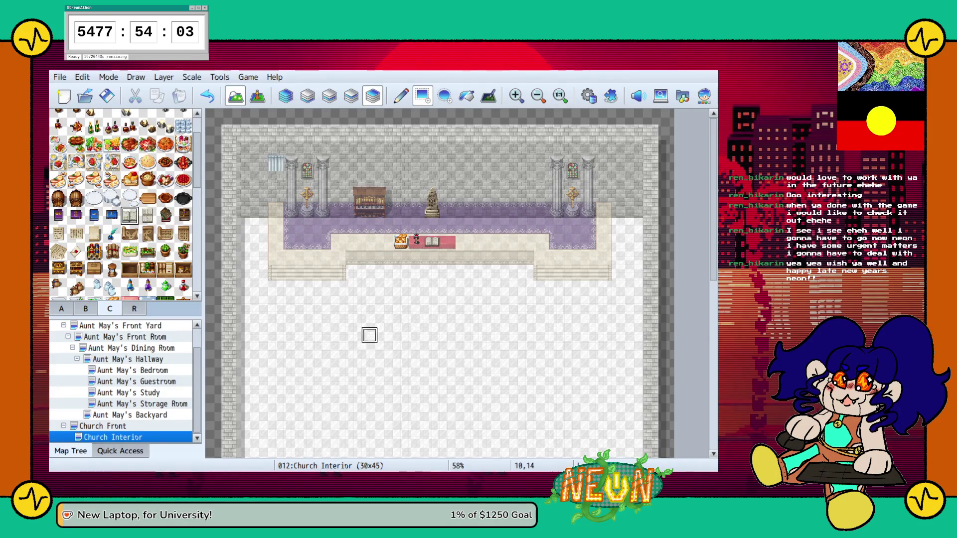
scroll(122, 205, down, 5)
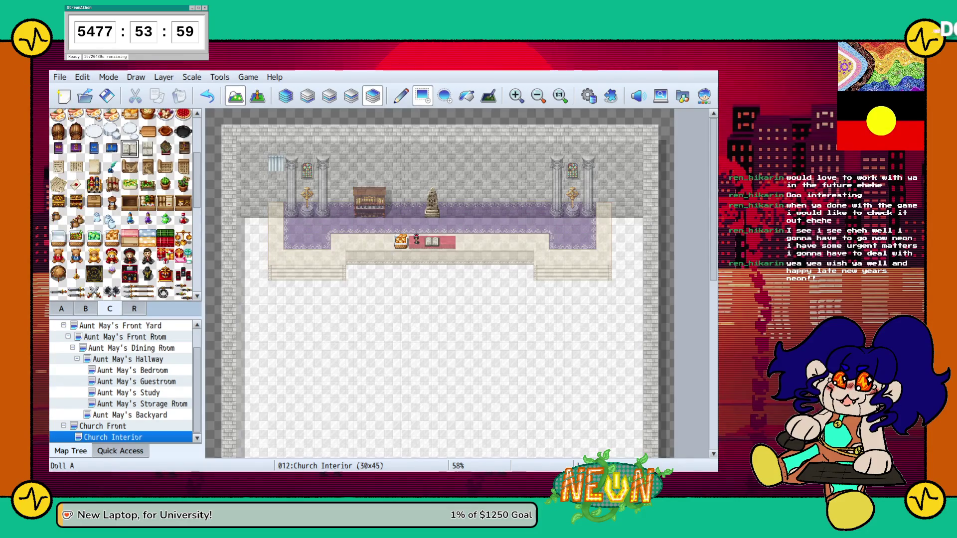
scroll(123, 204, down, 3)
click(59, 174)
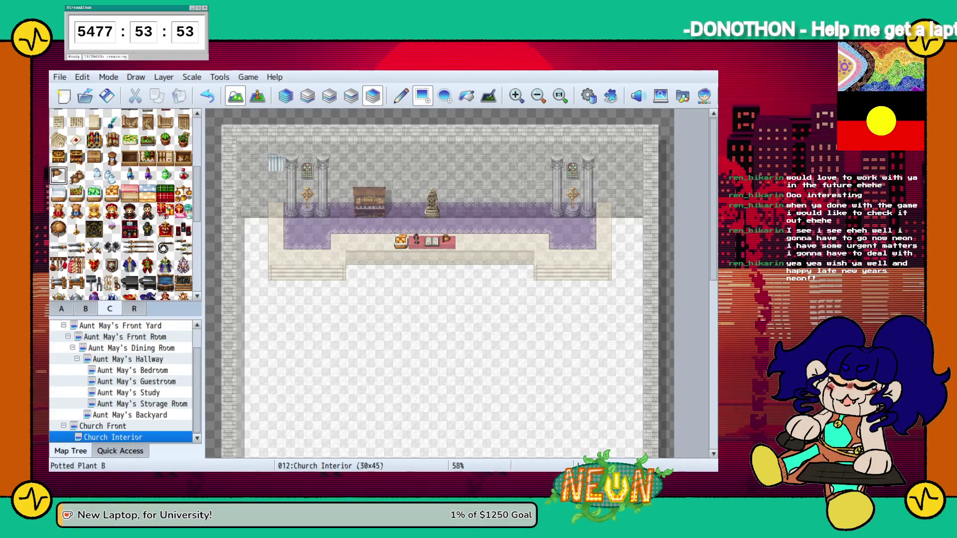
key(F5)
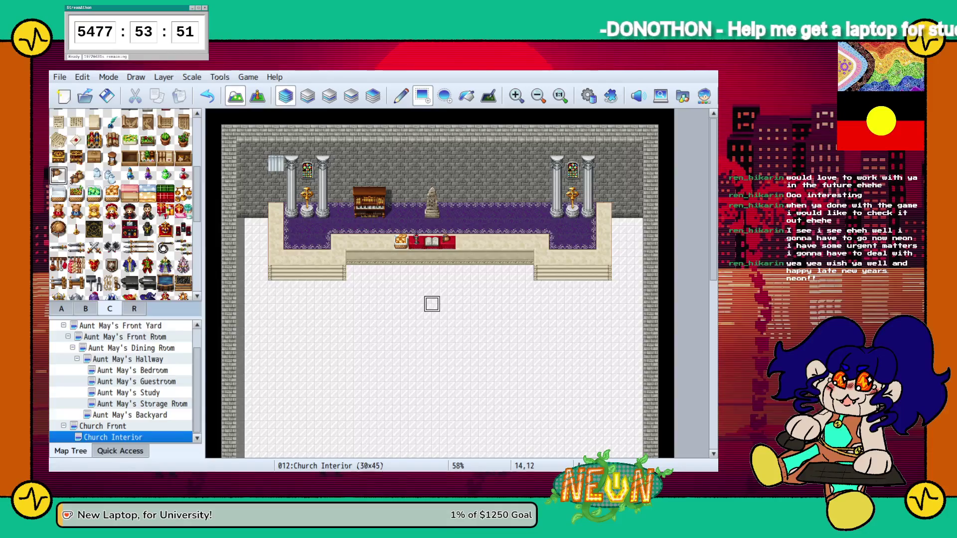
scroll(122, 204, up, 3)
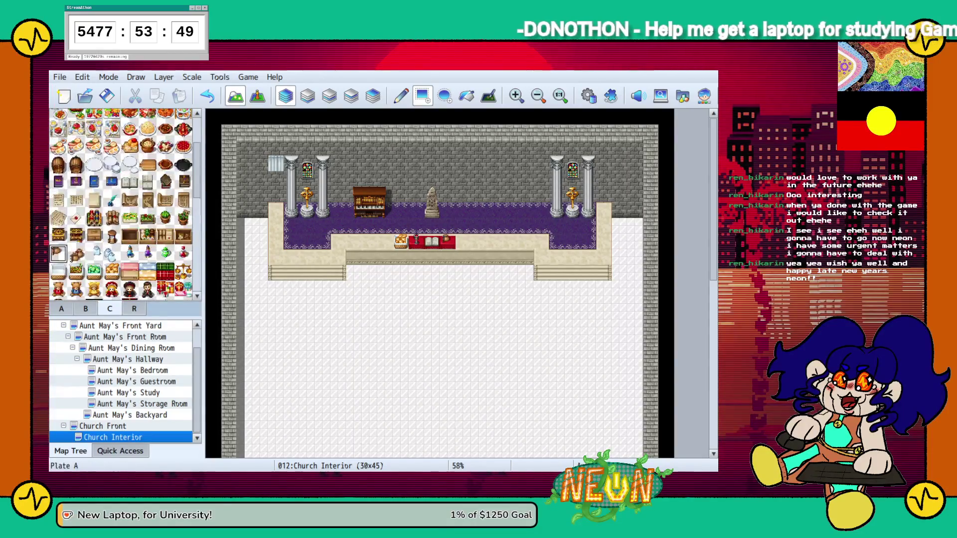
key(F8)
key(F7)
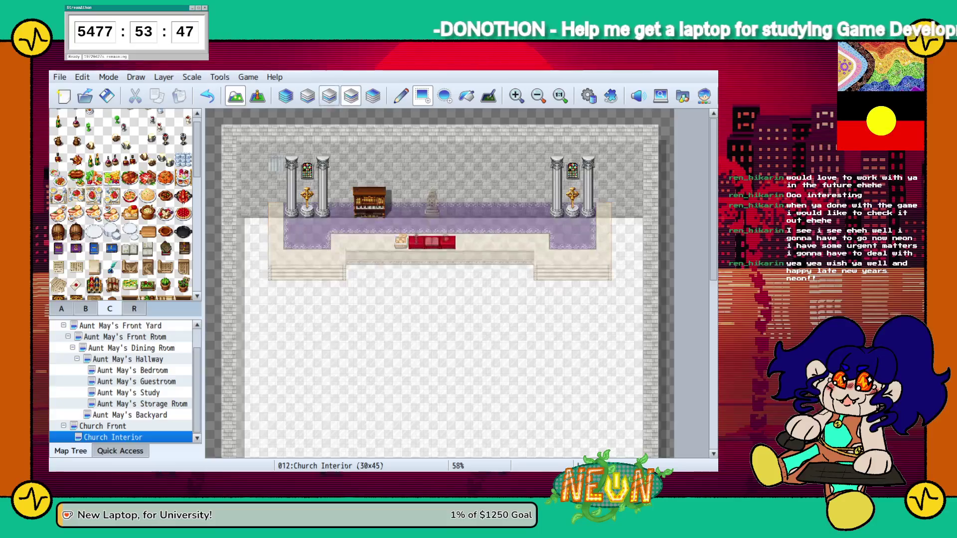
key(F9)
scroll(122, 204, up, 1)
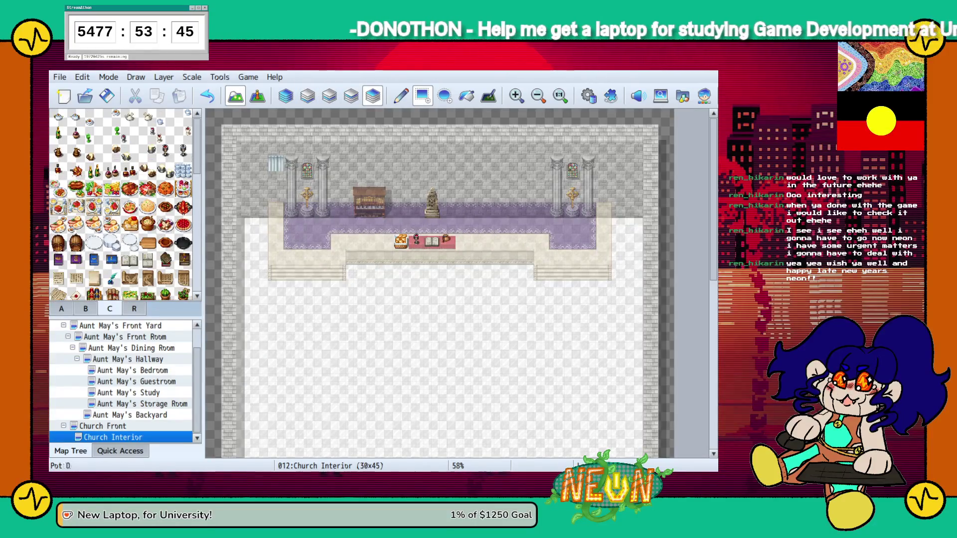
click(85, 309)
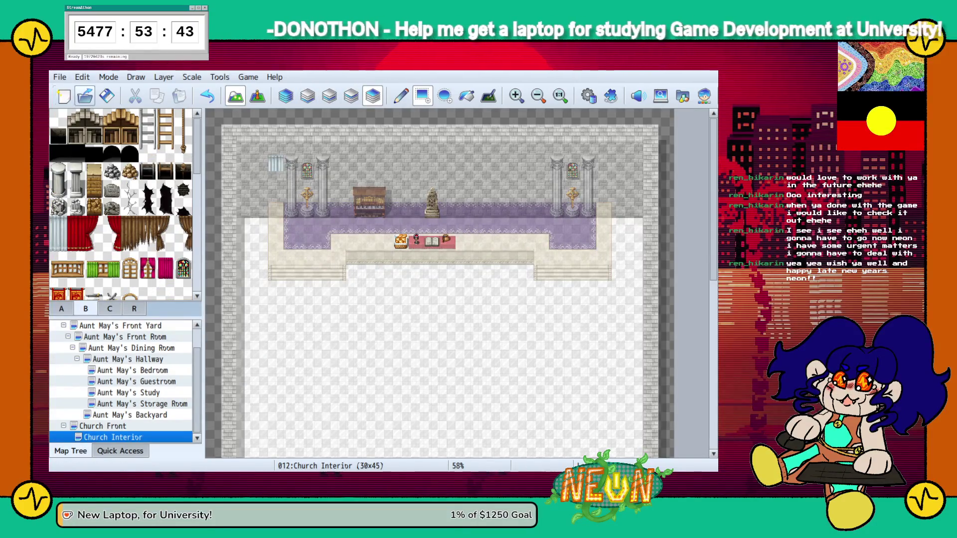
click(285, 96)
scroll(510, 264, down, 2)
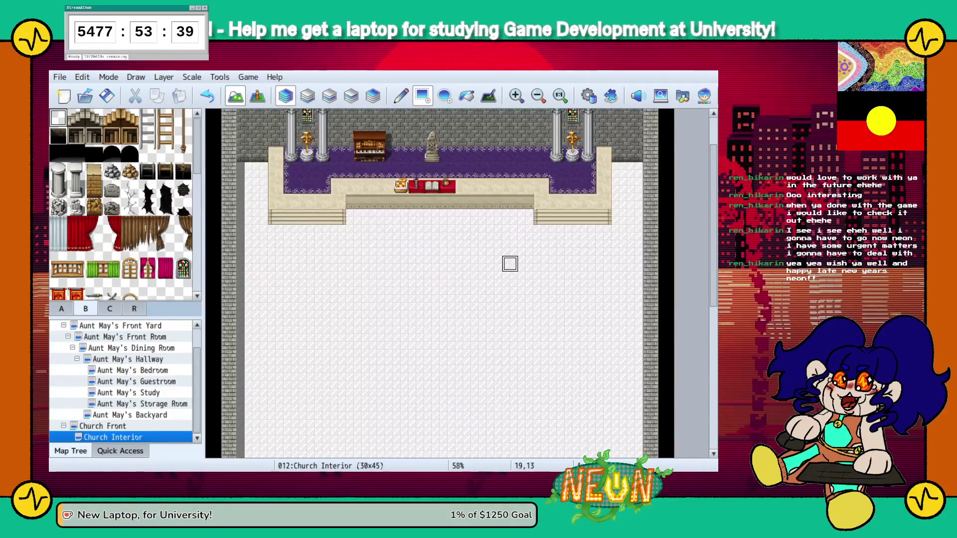
scroll(510, 264, up, 2)
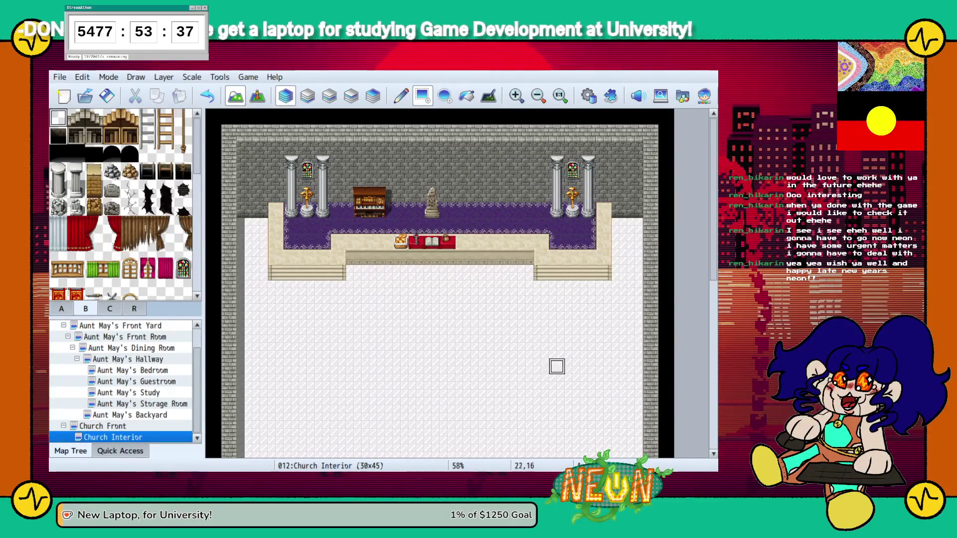
scroll(409, 379, down, 5)
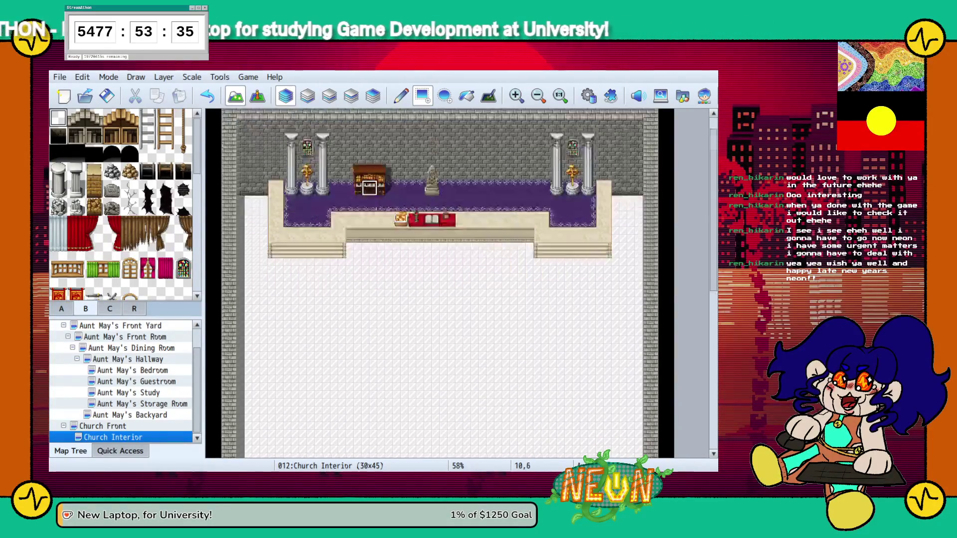
scroll(432, 279, up, 2)
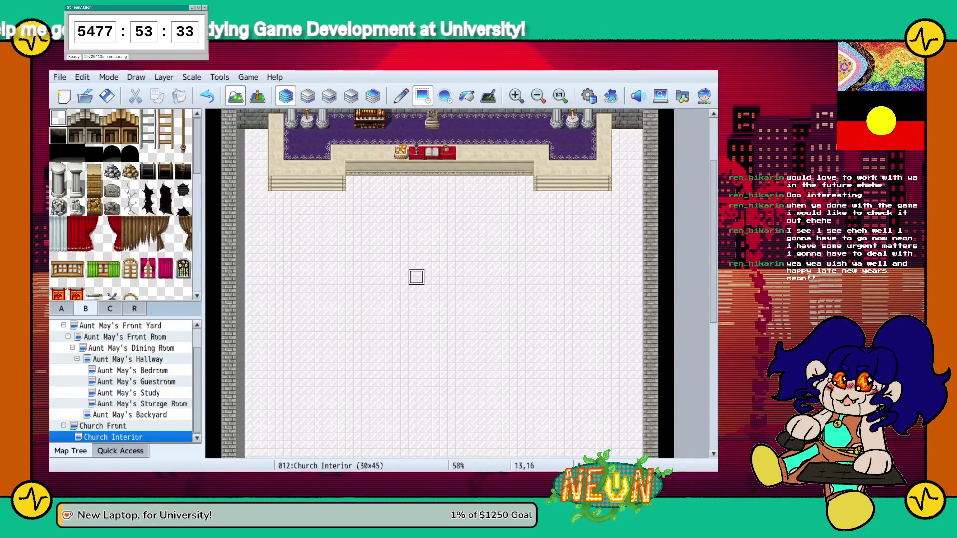
scroll(416, 293, down, 2)
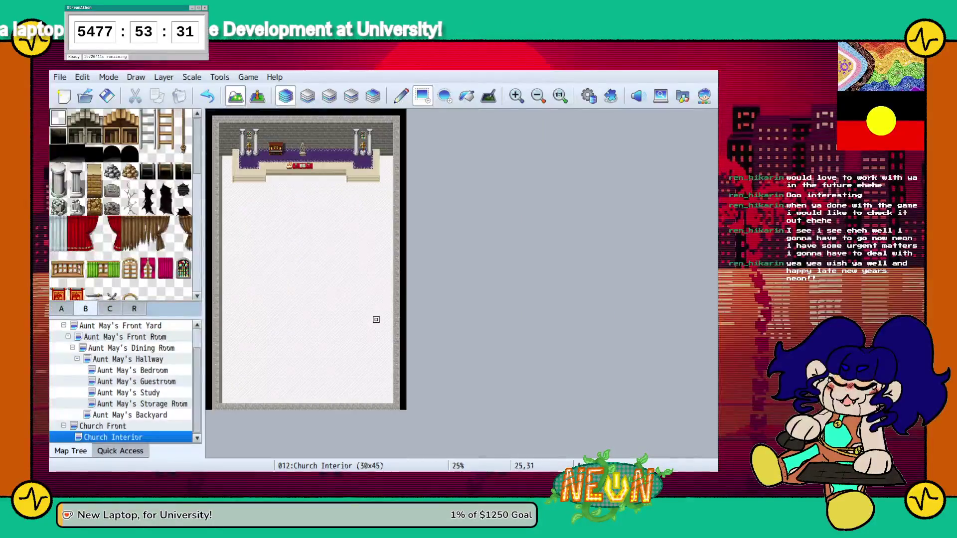
scroll(281, 244, up, 3)
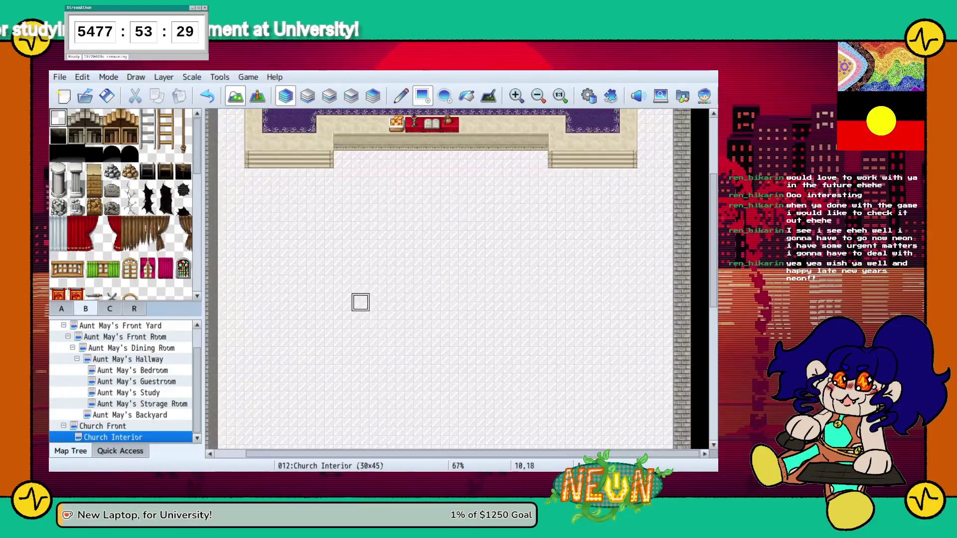
scroll(360, 302, down, 1)
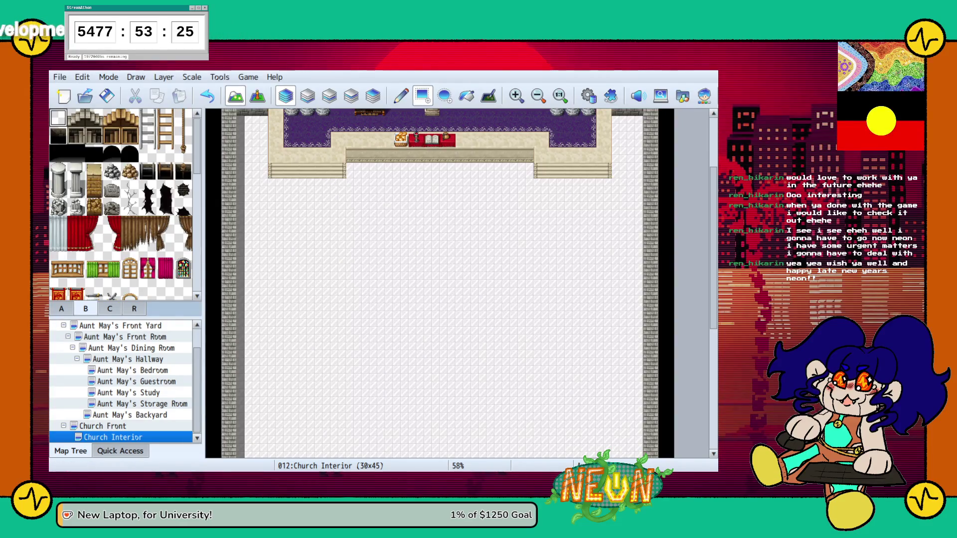
Find the stool among the tab B furniture tiles and place one stool below the stage
click(110, 308)
click(61, 309)
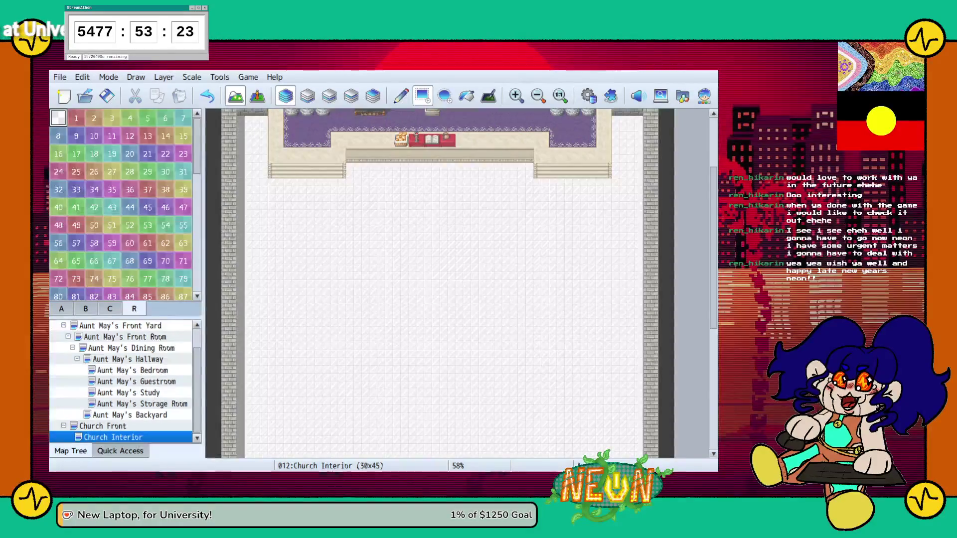
click(86, 309)
scroll(121, 205, down, 3)
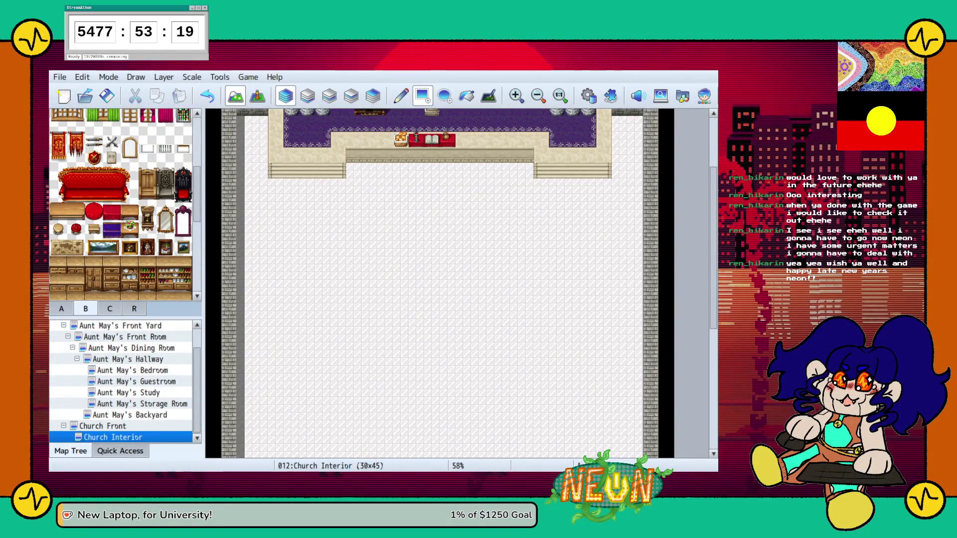
click(109, 309)
scroll(121, 204, down, 10)
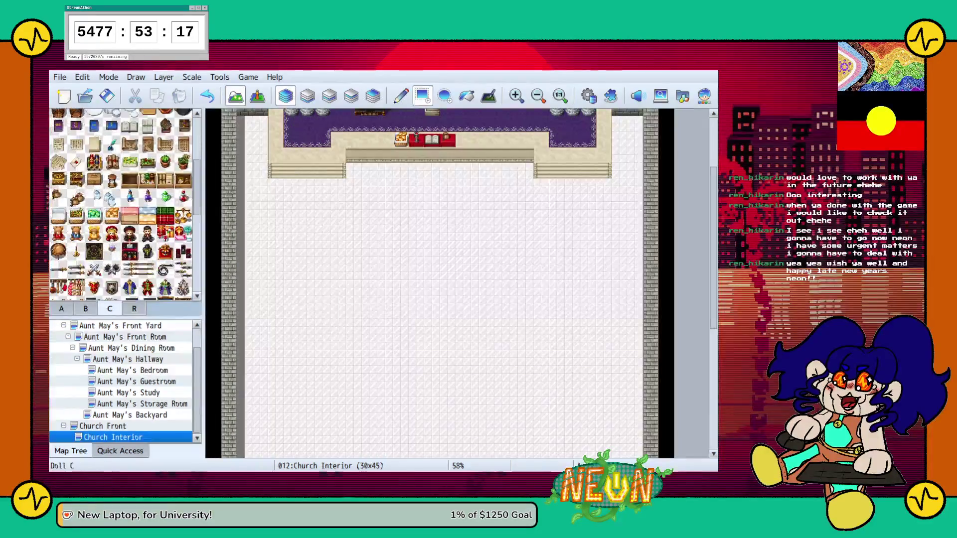
scroll(121, 205, down, 3)
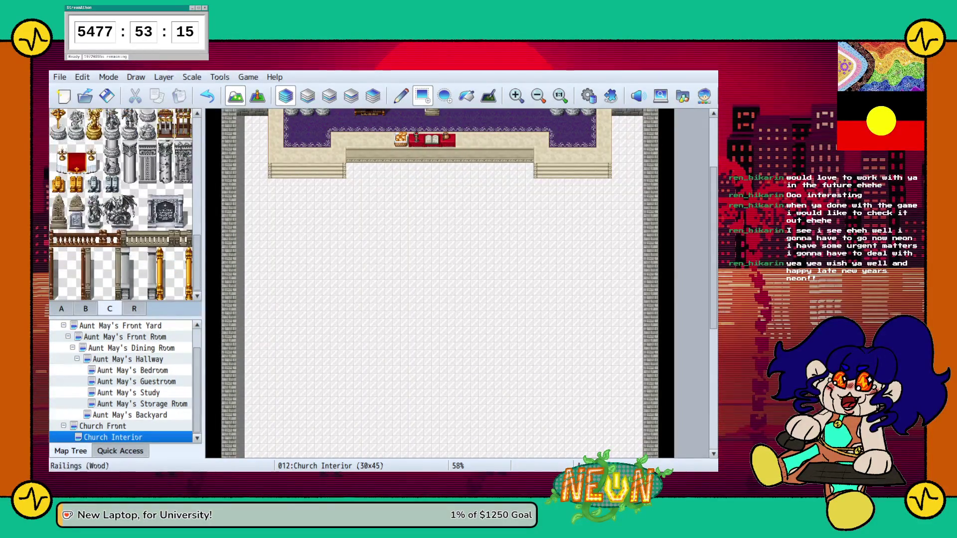
scroll(121, 205, up, 10)
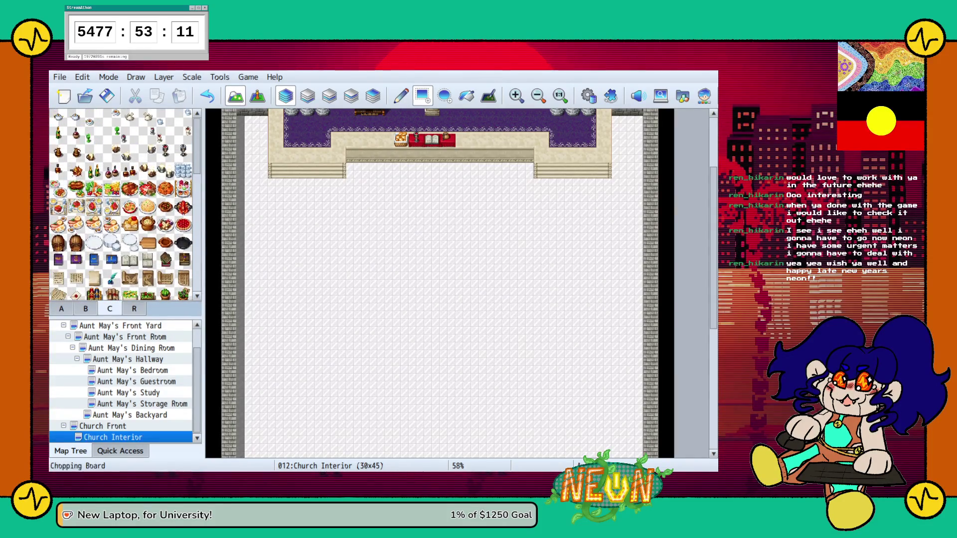
click(85, 308)
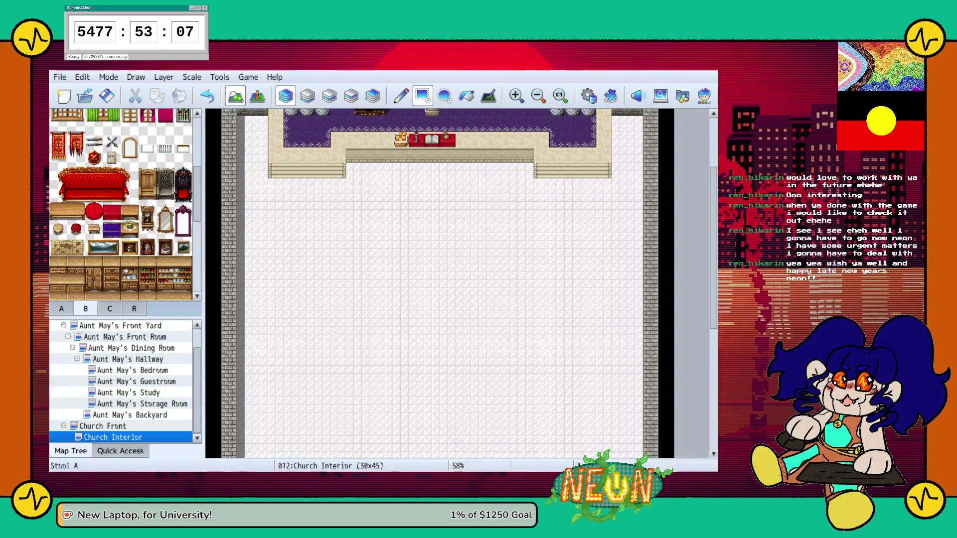
click(147, 193)
click(292, 263)
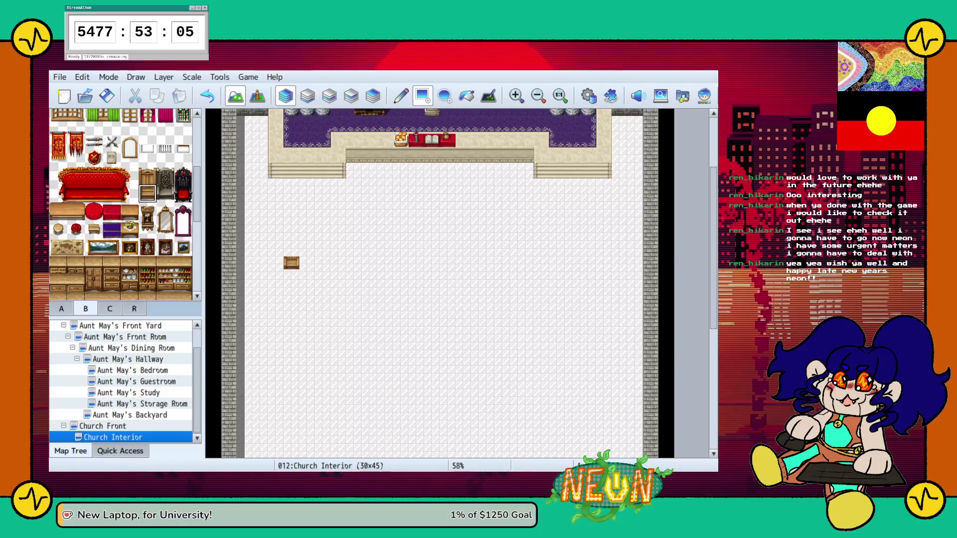
Try a four-stool row and then a wooden chair row, undoing both
drag(291, 263, 338, 263)
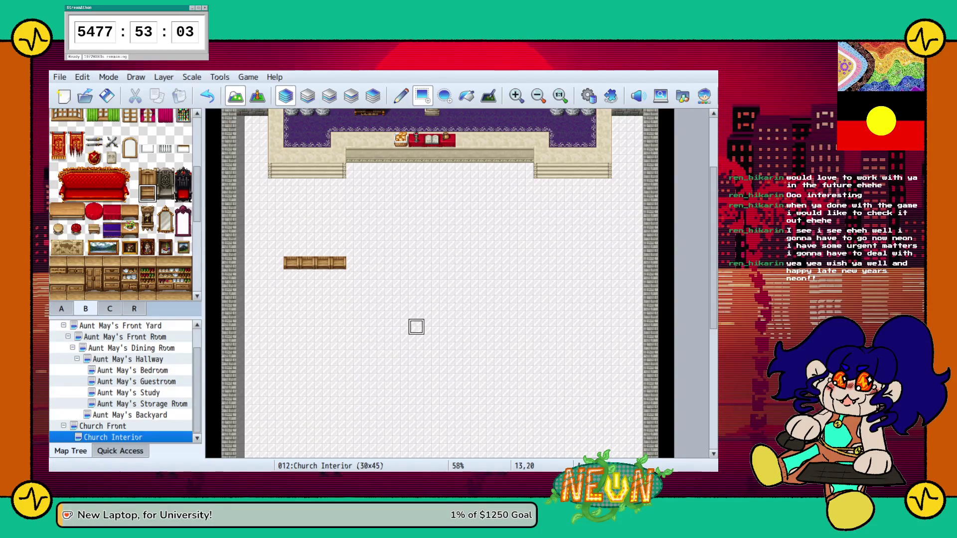
key(ctrl+z)
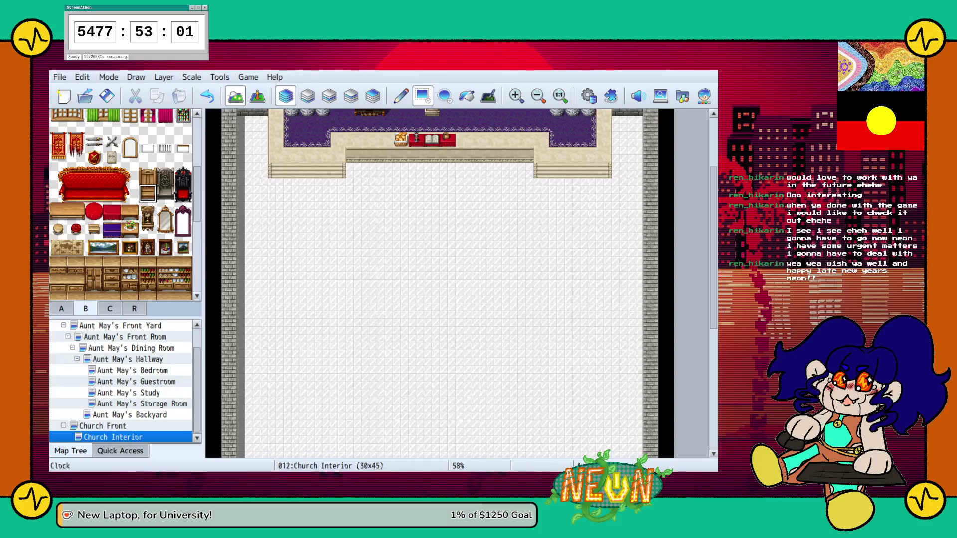
drag(275, 265, 339, 264)
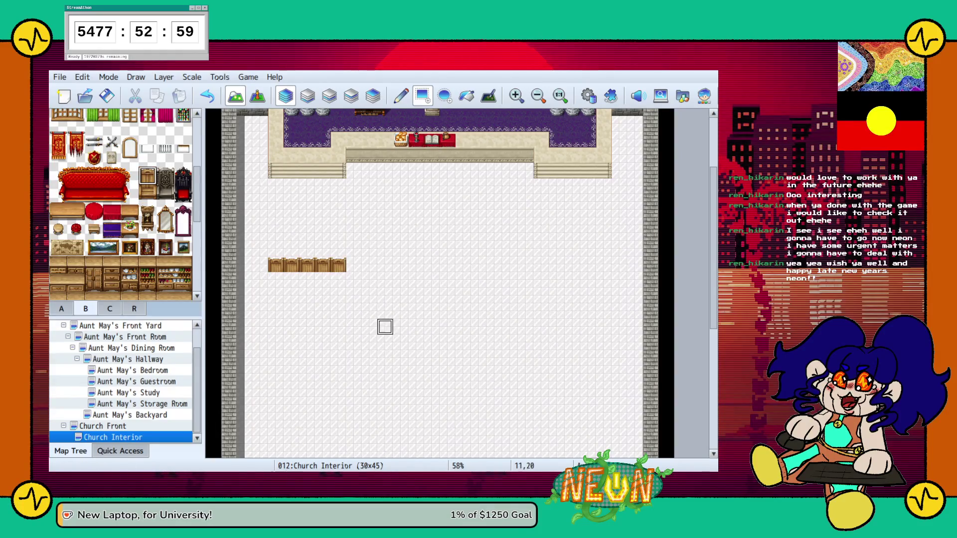
key(ctrl+z)
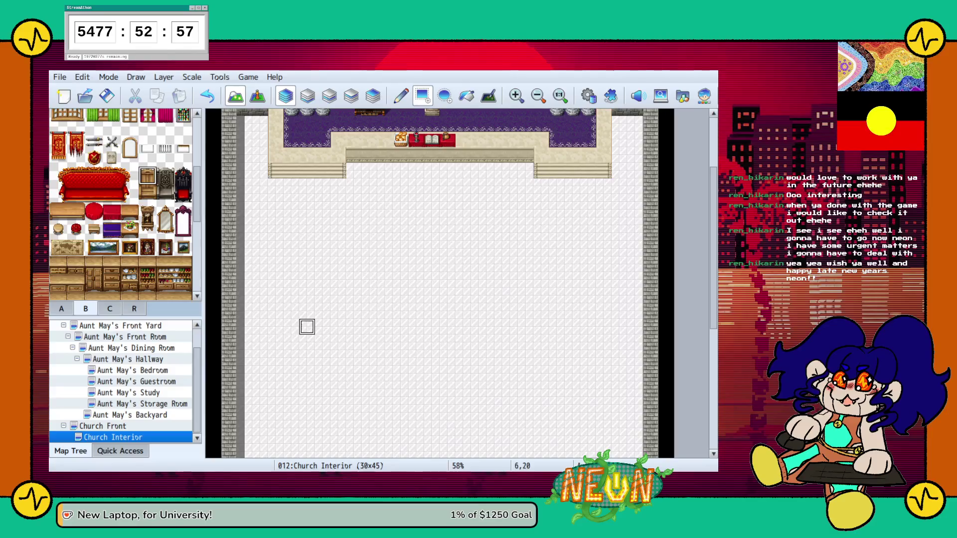
Try a single stool row and a two-row stool block, undoing each
click(94, 229)
drag(291, 264, 337, 264)
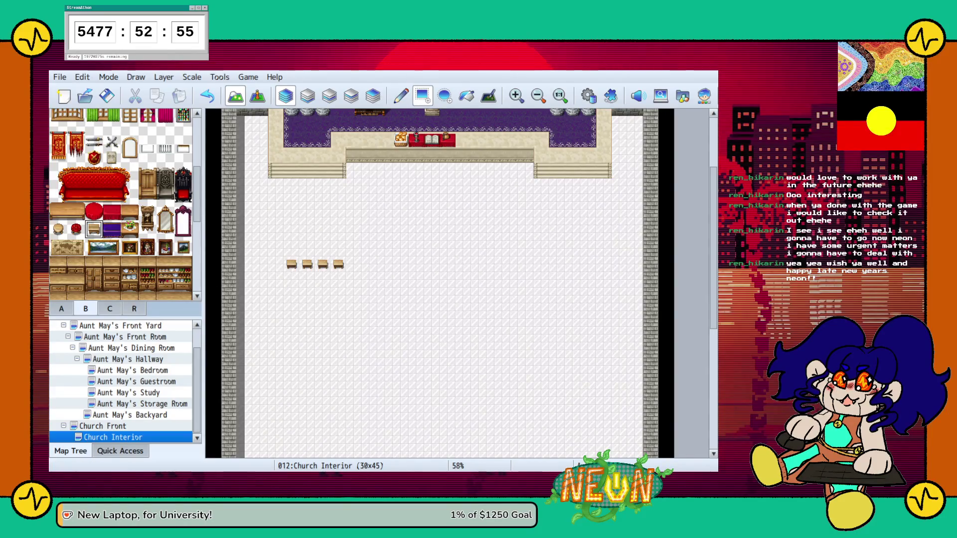
key(ctrl+z)
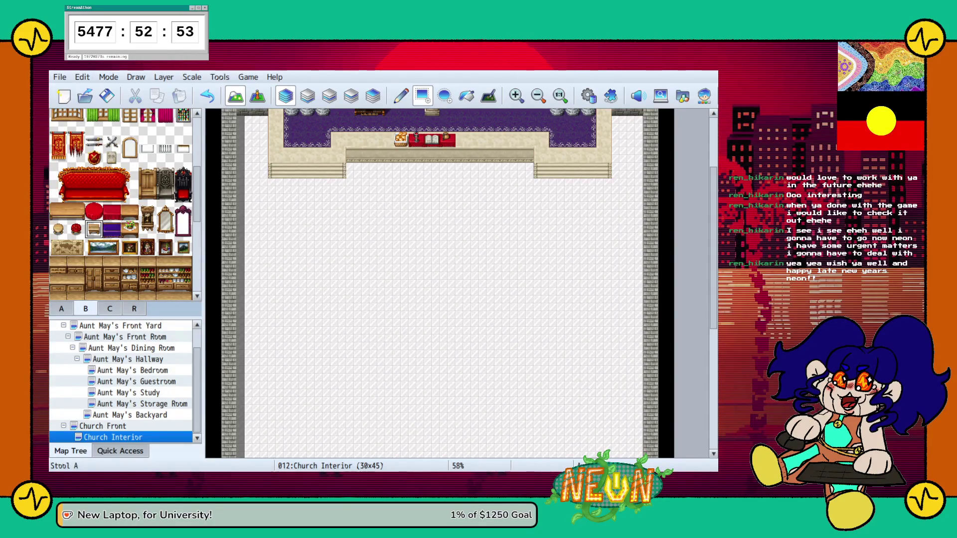
drag(229, 264, 385, 294)
key(ctrl+z)
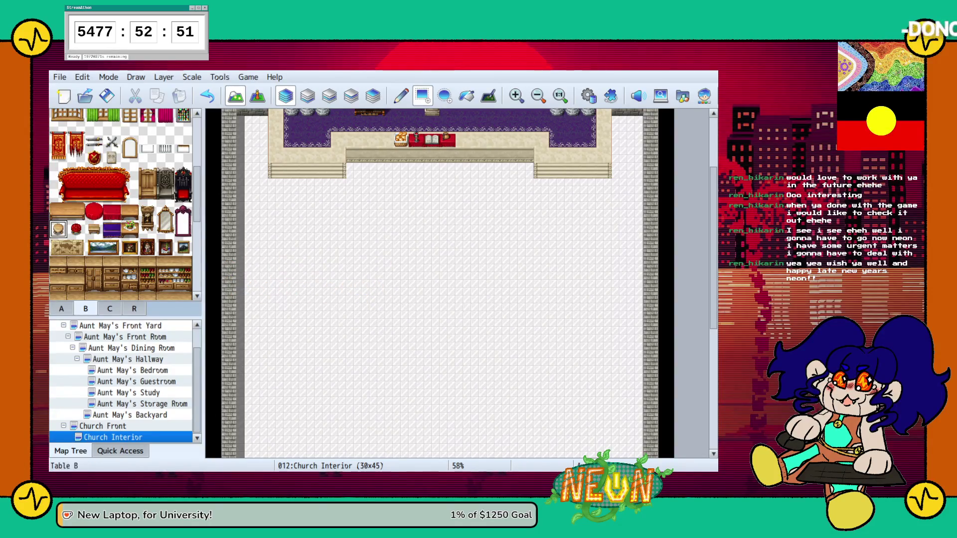
Select the crate tile in the palette for building pews
scroll(123, 229, up, 5)
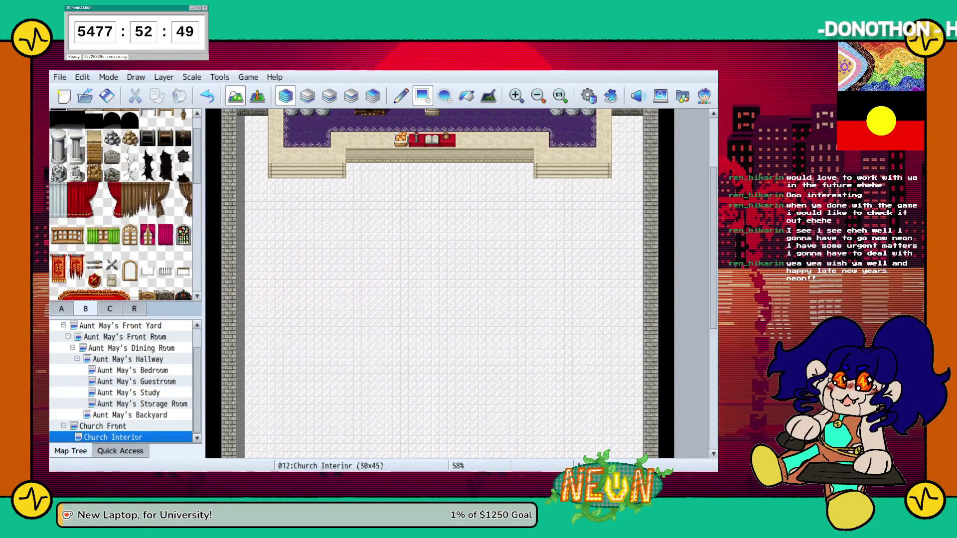
scroll(122, 204, down, 10)
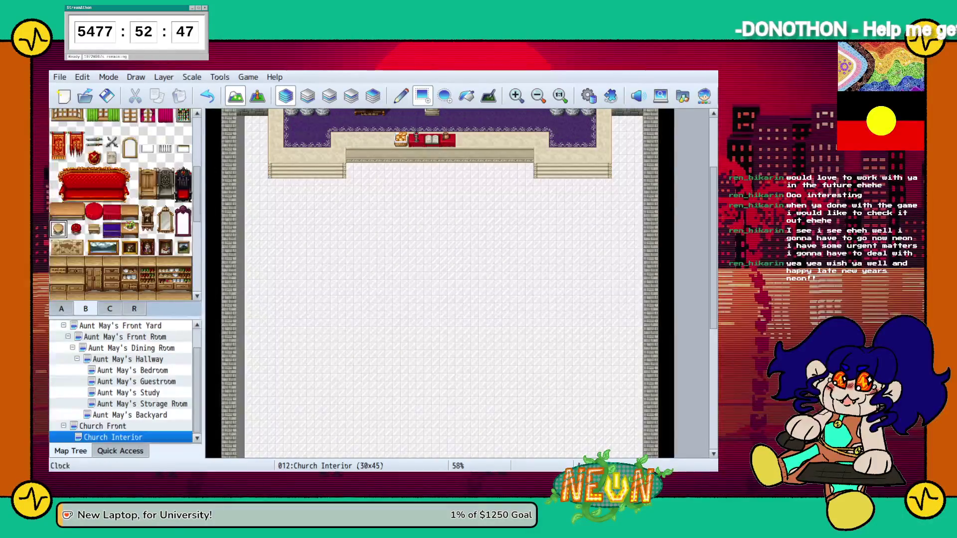
scroll(122, 204, down, 3)
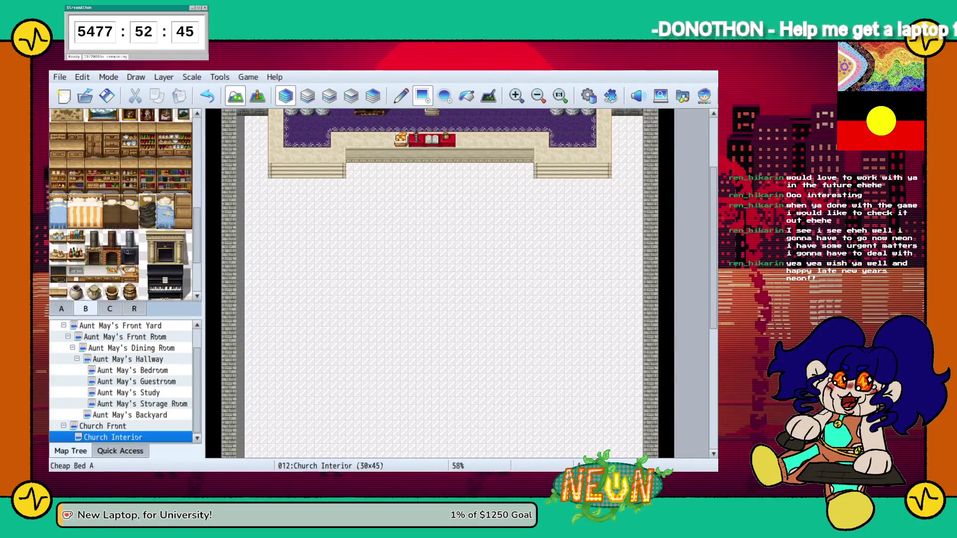
scroll(149, 202, down, 4)
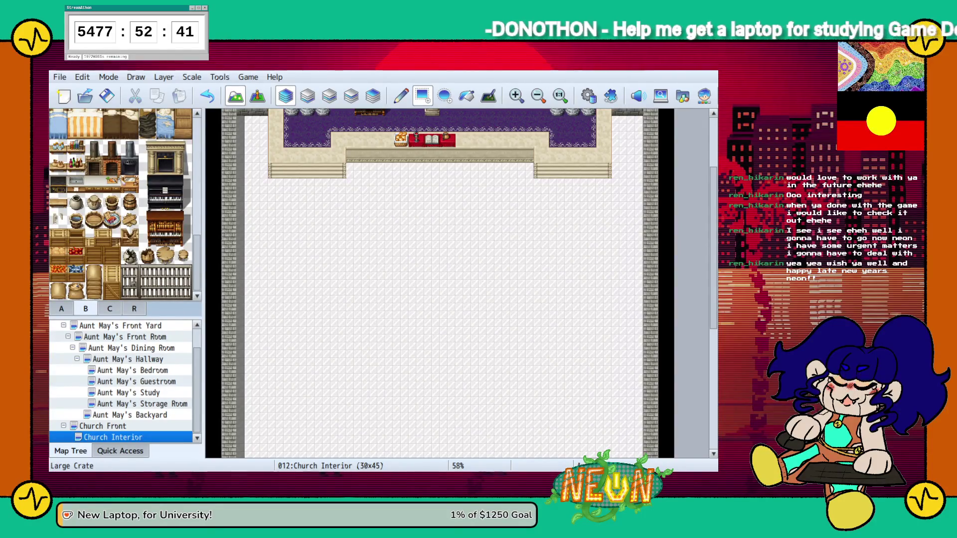
click(59, 238)
Paint crate pew rows on the left and right, lengthening the left one by a crate
mouse_move(291, 233)
mouse_down()
mouse_move(436, 299)
mouse_move(291, 233)
mouse_up()
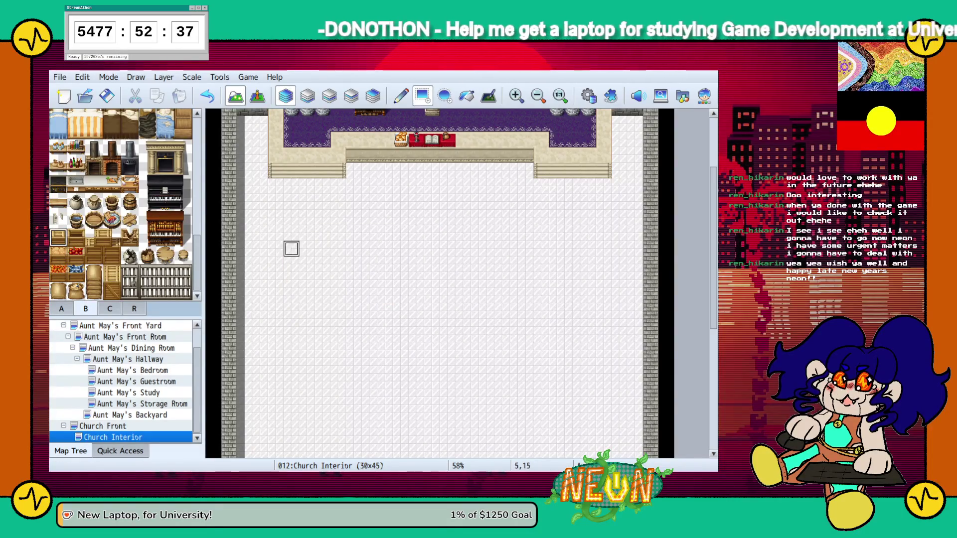
drag(276, 265, 338, 264)
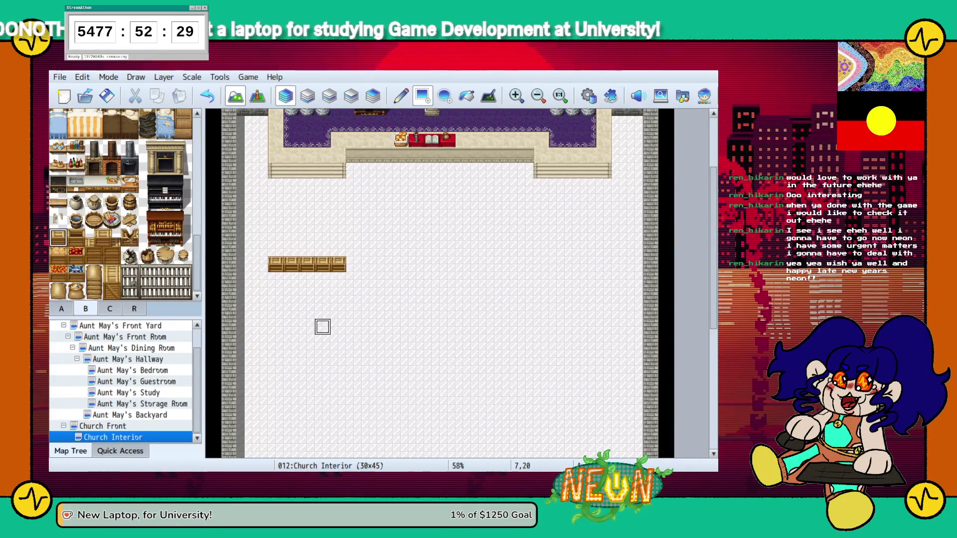
key(ctrl+z)
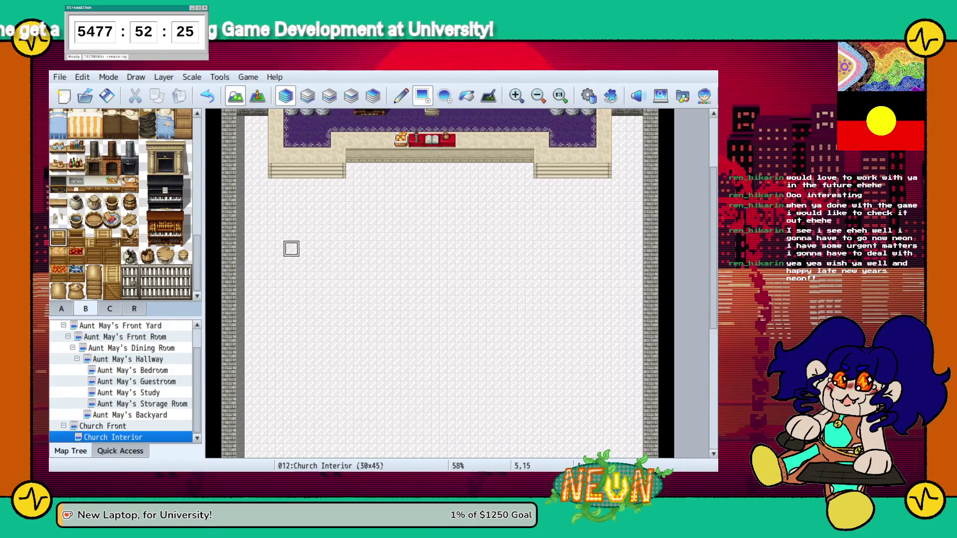
drag(275, 264, 370, 264)
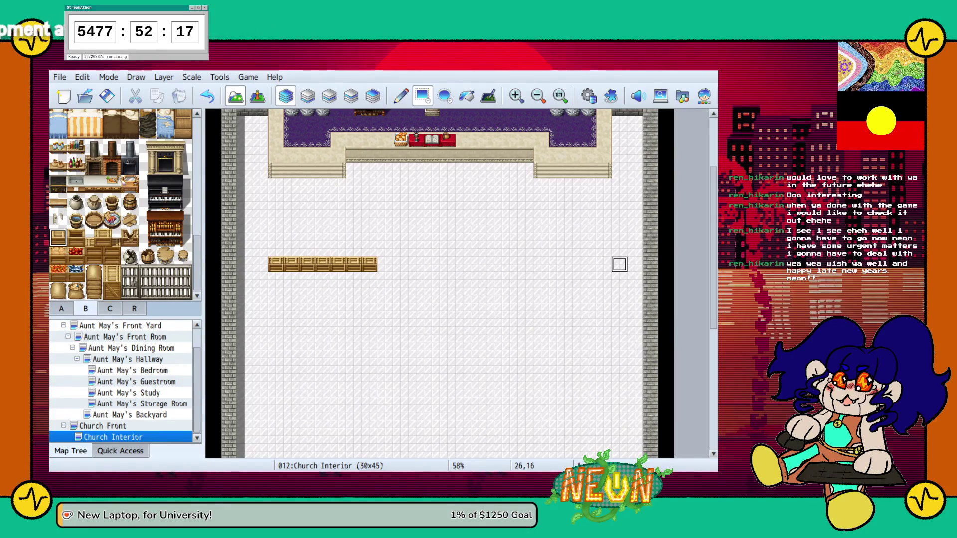
drag(604, 264, 464, 264)
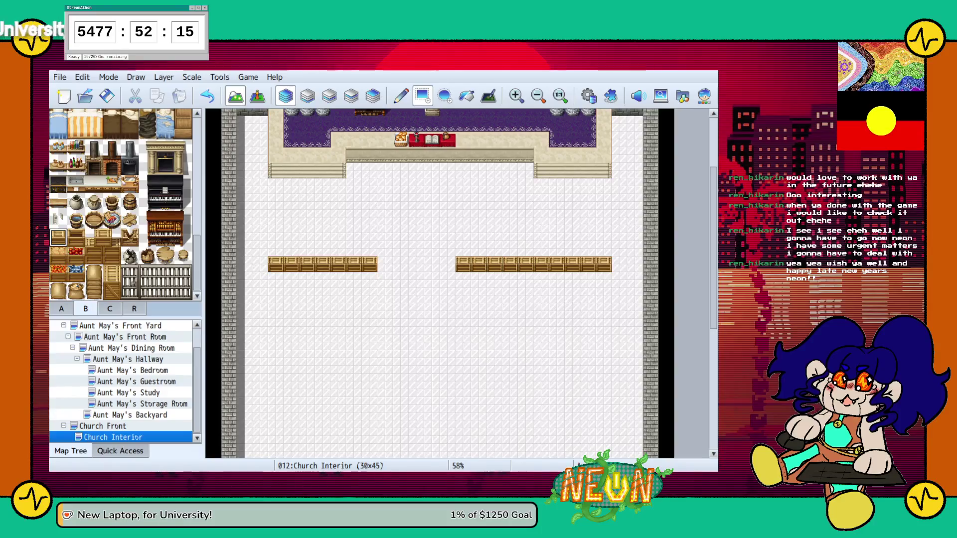
click(386, 264)
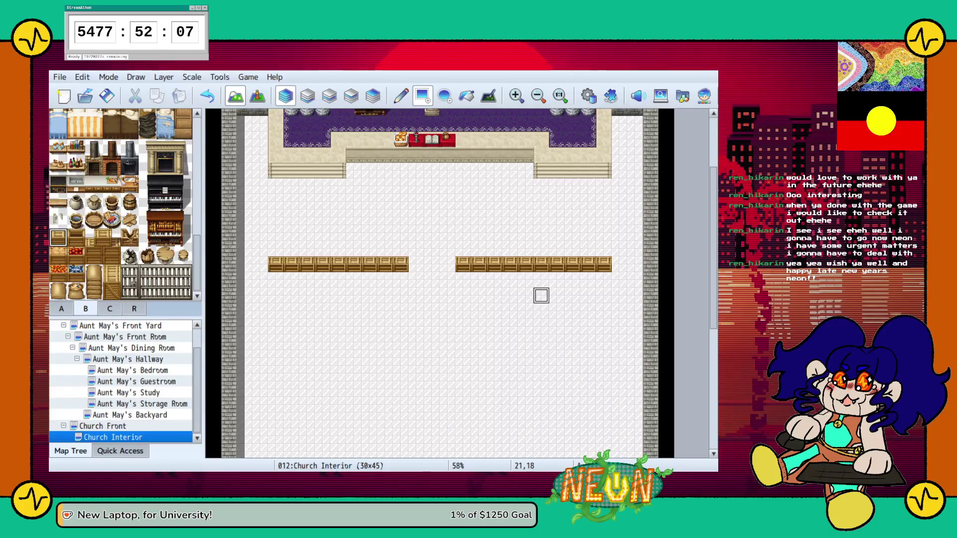
Erase crates at the pews' inner ends with the blank tile to widen the central aisle
scroll(542, 295, up, 4)
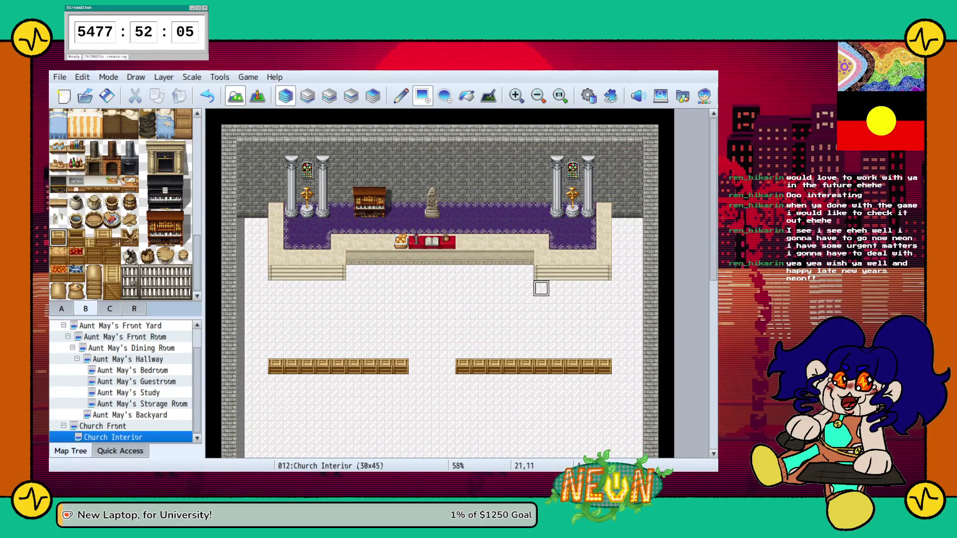
scroll(556, 273, down, 4)
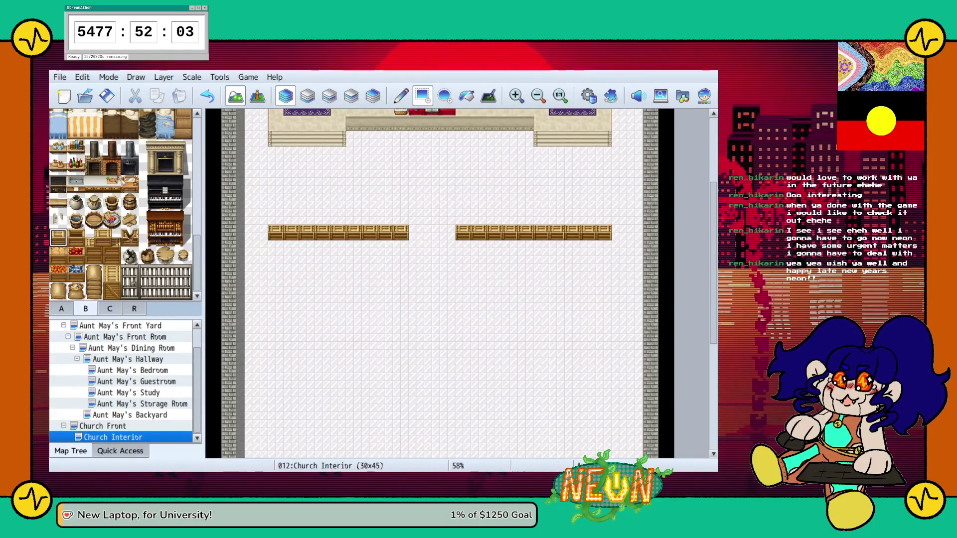
scroll(94, 197, down, 10)
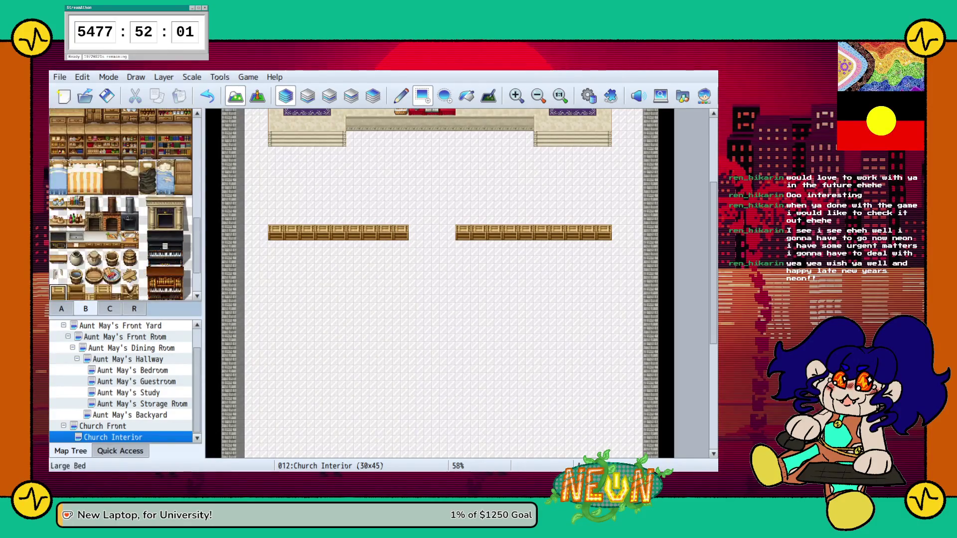
scroll(120, 199, up, 5)
click(59, 117)
click(401, 232)
click(463, 232)
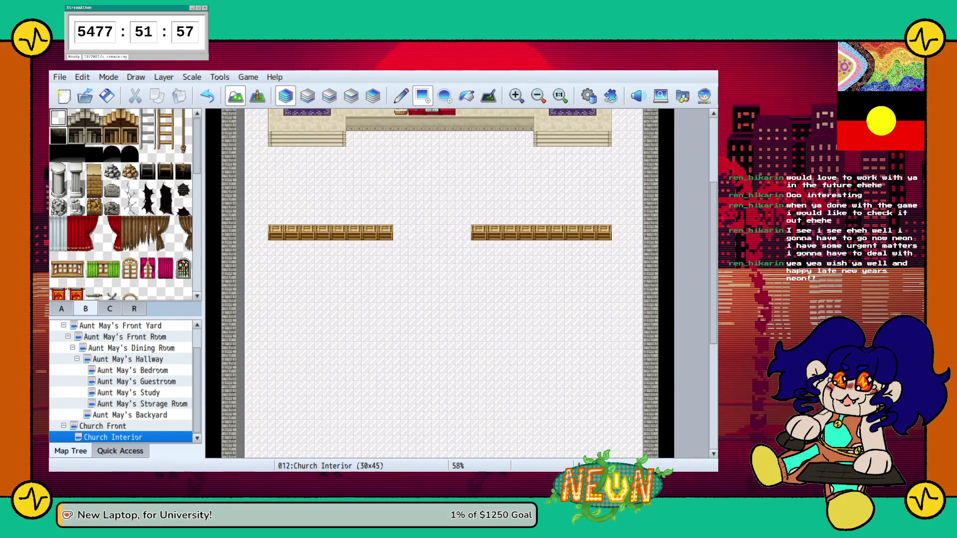
click(385, 232)
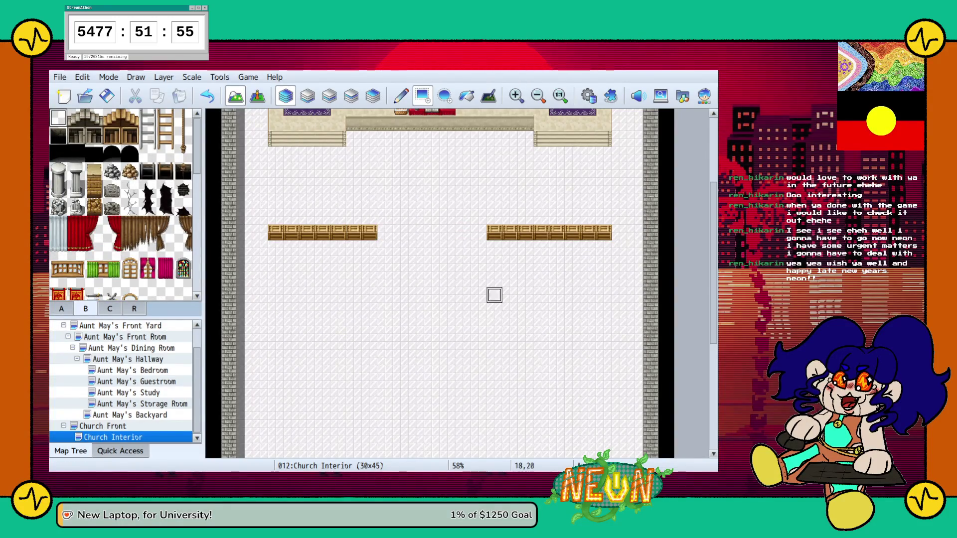
scroll(119, 209, down, 4)
scroll(120, 204, down, 5)
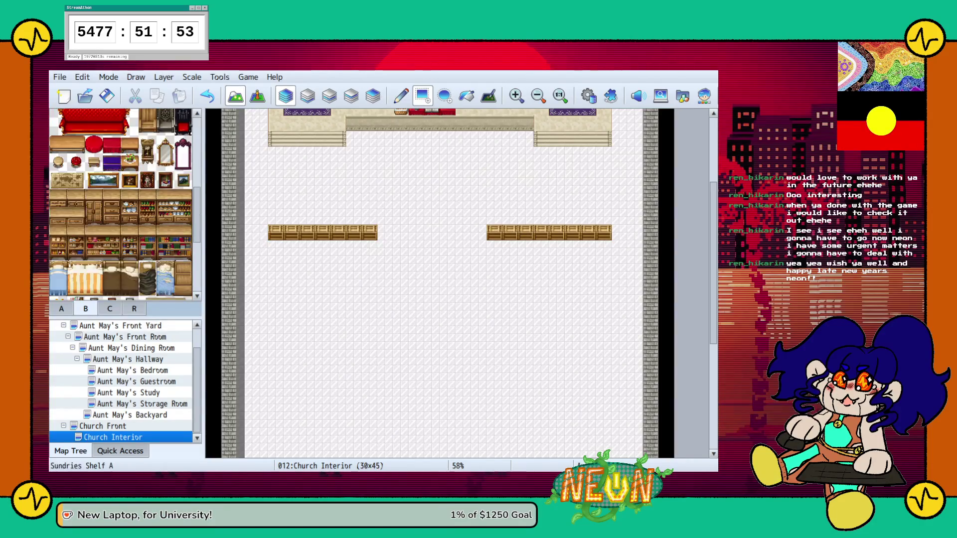
scroll(120, 205, down, 2)
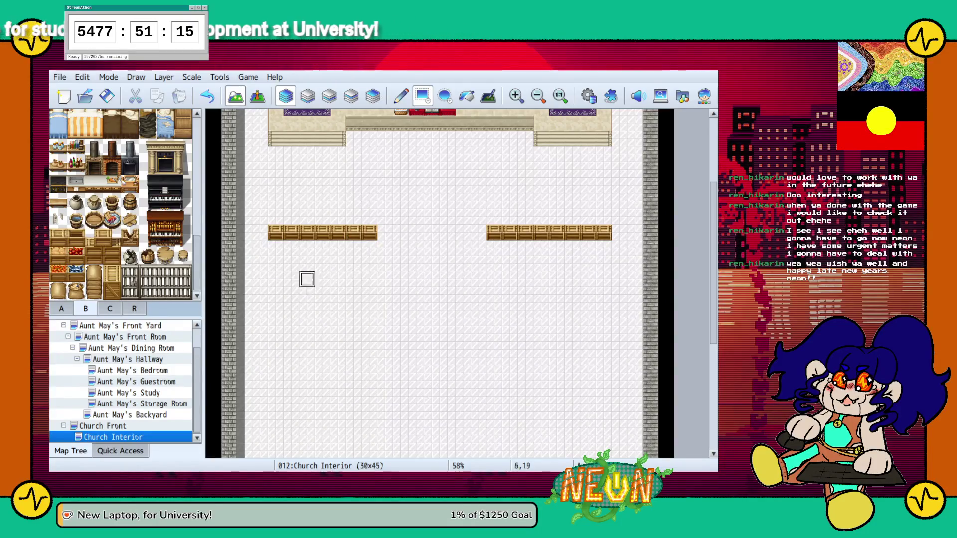
Paint the second through fifth crate pew rows on both sides of the aisle
click(58, 238)
drag(276, 264, 369, 264)
drag(494, 263, 588, 264)
drag(276, 295, 370, 295)
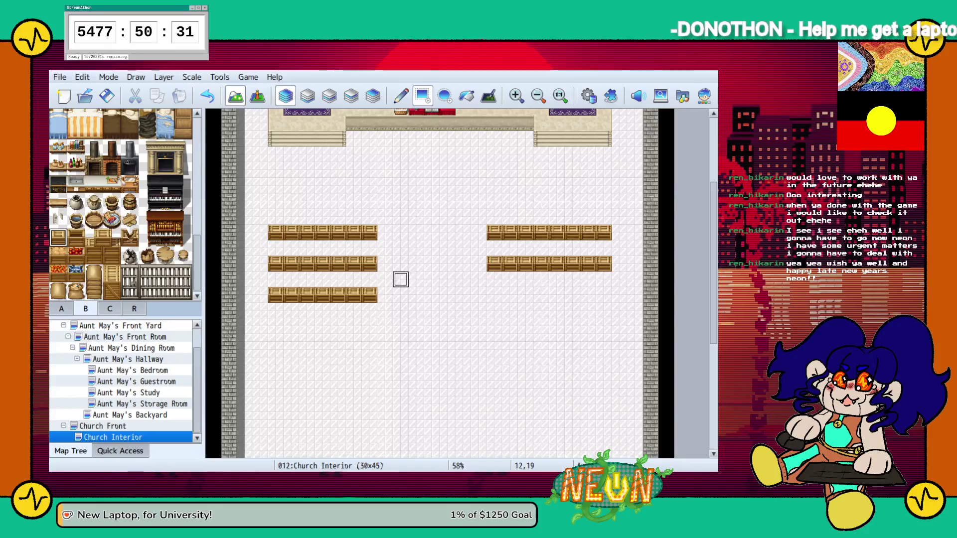
drag(494, 295, 603, 294)
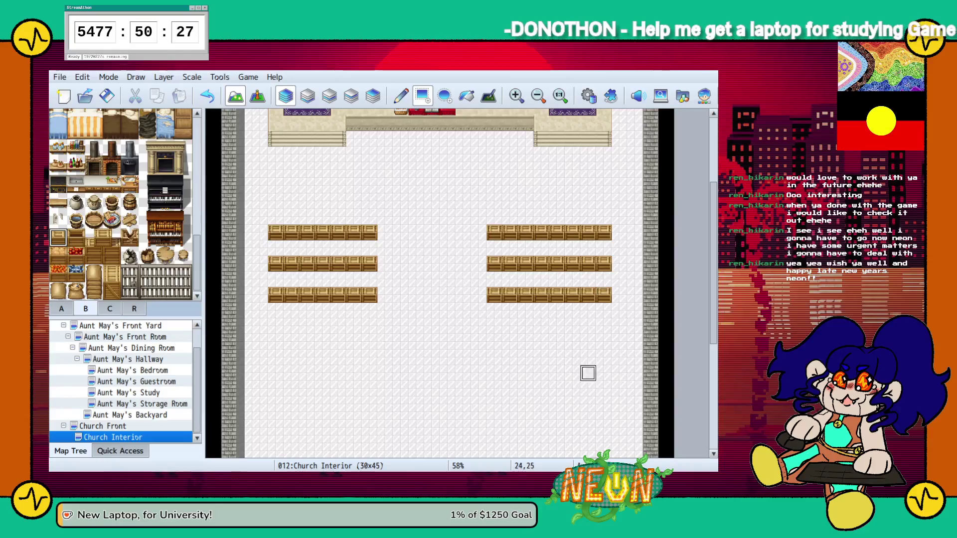
drag(494, 327, 603, 327)
click(369, 327)
mouse_move(369, 327)
mouse_down()
mouse_move(276, 326)
mouse_move(369, 358)
mouse_up()
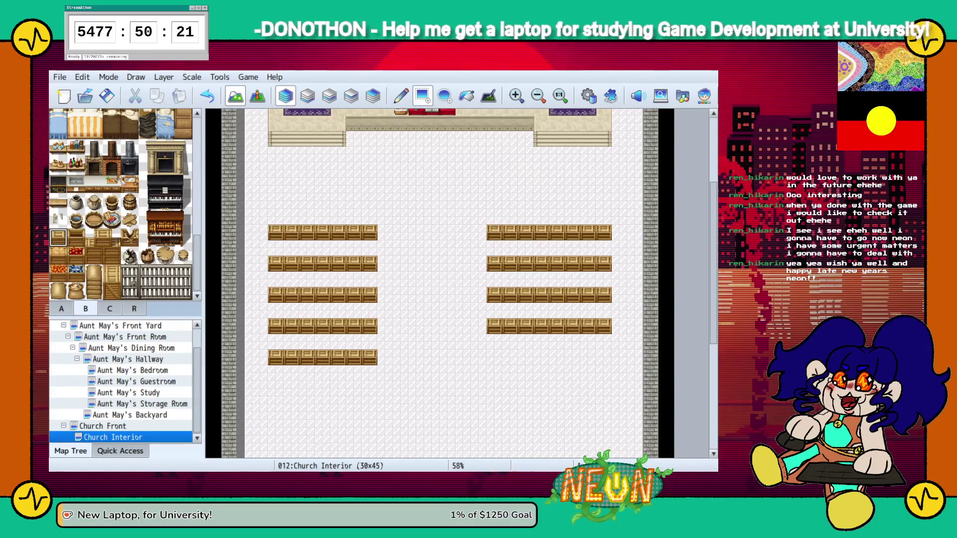
click(494, 357)
drag(494, 357, 588, 357)
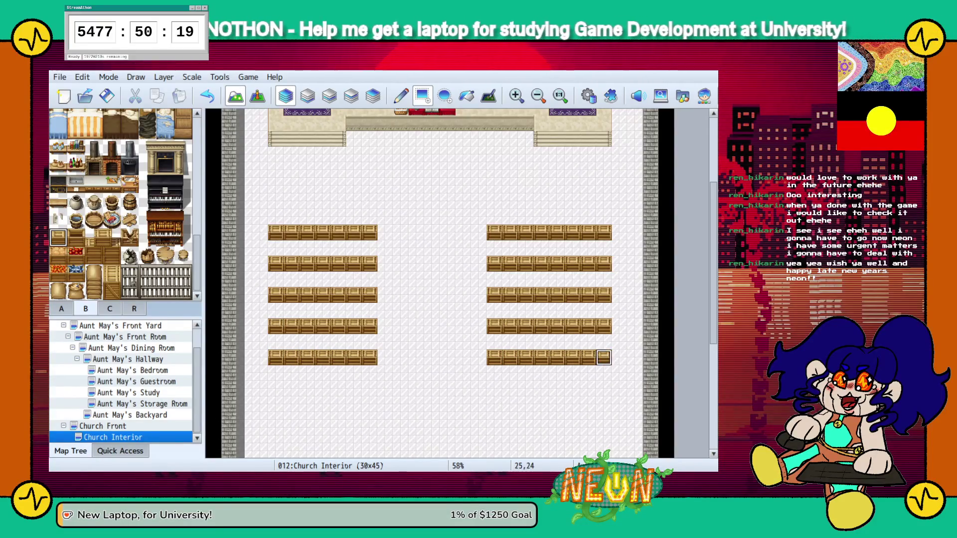
Add further crate pew rows lower down the nave on both sides
scroll(604, 357, down, 5)
mouse_move(510, 221)
mouse_down()
mouse_move(494, 222)
mouse_move(588, 221)
mouse_up()
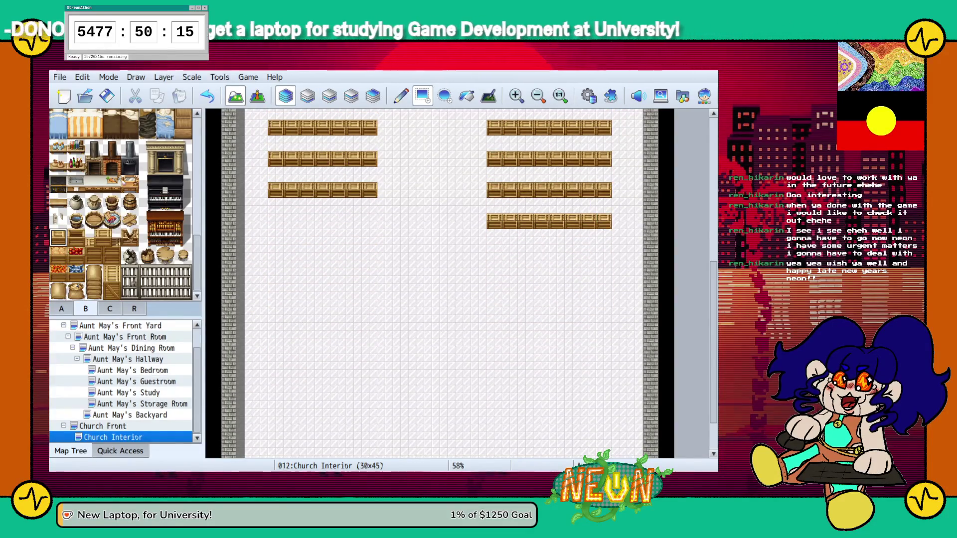
drag(369, 222, 276, 221)
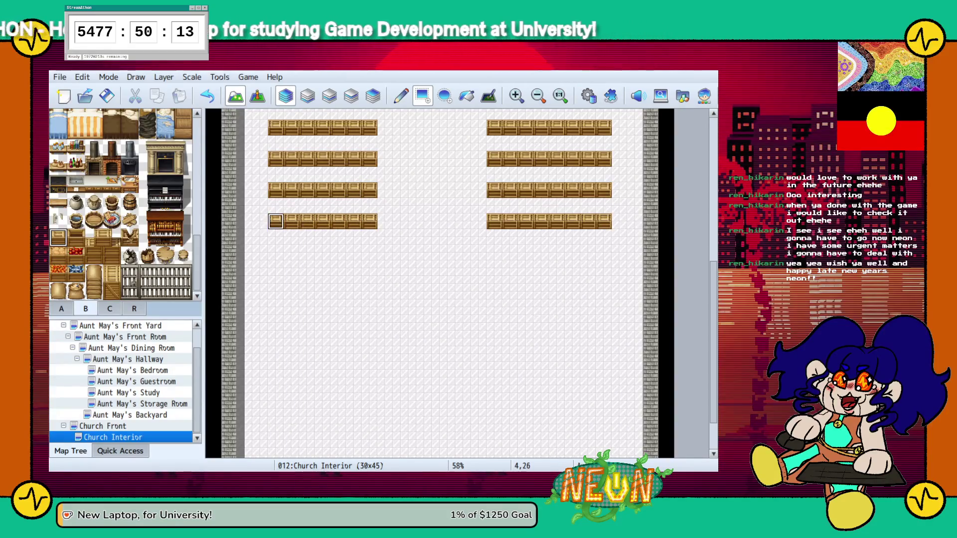
drag(369, 253, 276, 252)
mouse_move(494, 252)
mouse_down()
mouse_move(604, 253)
mouse_move(541, 284)
mouse_move(495, 284)
mouse_up()
drag(369, 284, 276, 284)
scroll(431, 346, up, 5)
scroll(432, 346, up, 5)
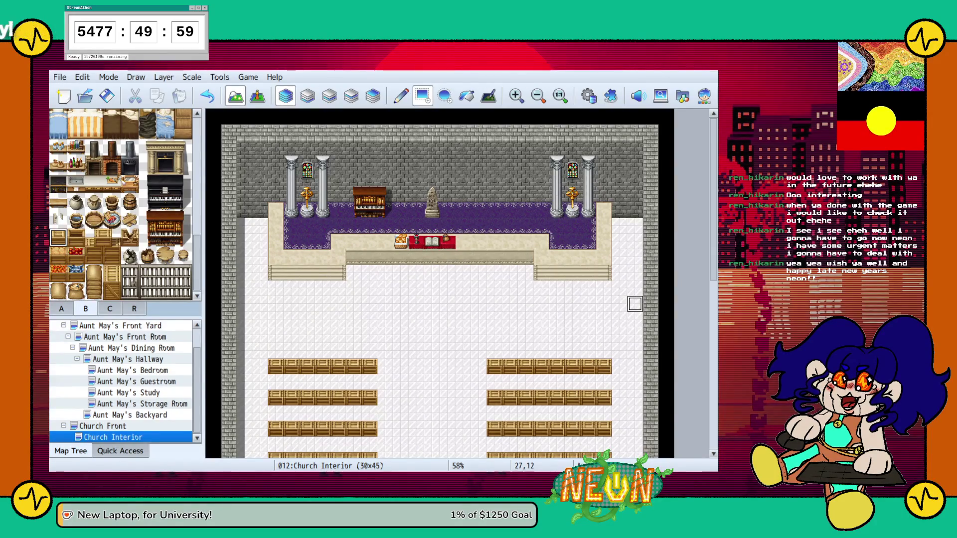
Undo the stray right-side pew rows and paint a matching left pew row
scroll(634, 305, down, 18)
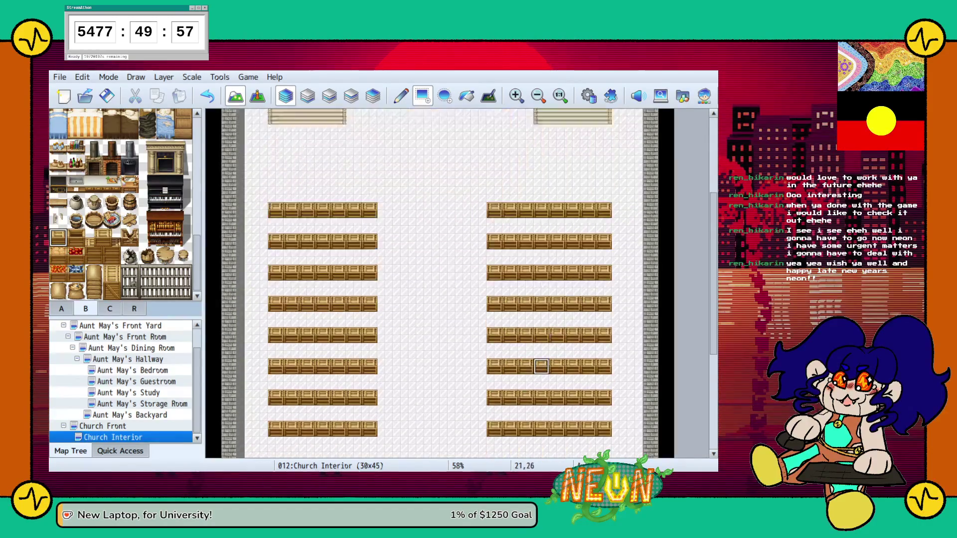
scroll(541, 362, down, 3)
mouse_move(494, 263)
mouse_down()
mouse_move(603, 263)
mouse_move(495, 294)
mouse_move(495, 325)
mouse_move(604, 325)
mouse_move(557, 356)
mouse_move(495, 356)
mouse_move(558, 388)
mouse_move(603, 388)
mouse_move(604, 419)
mouse_move(495, 419)
mouse_up()
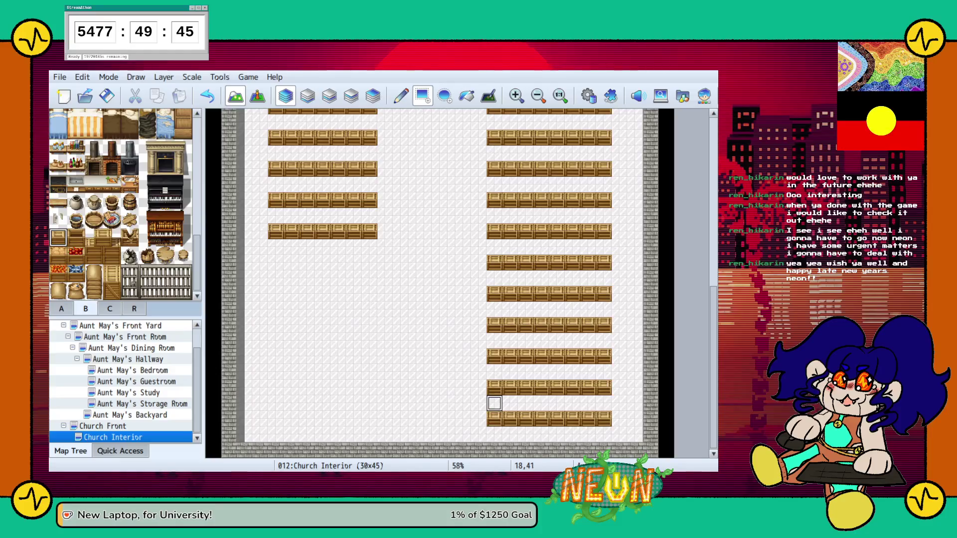
key(ctrl+z)
key(ctrl+z)
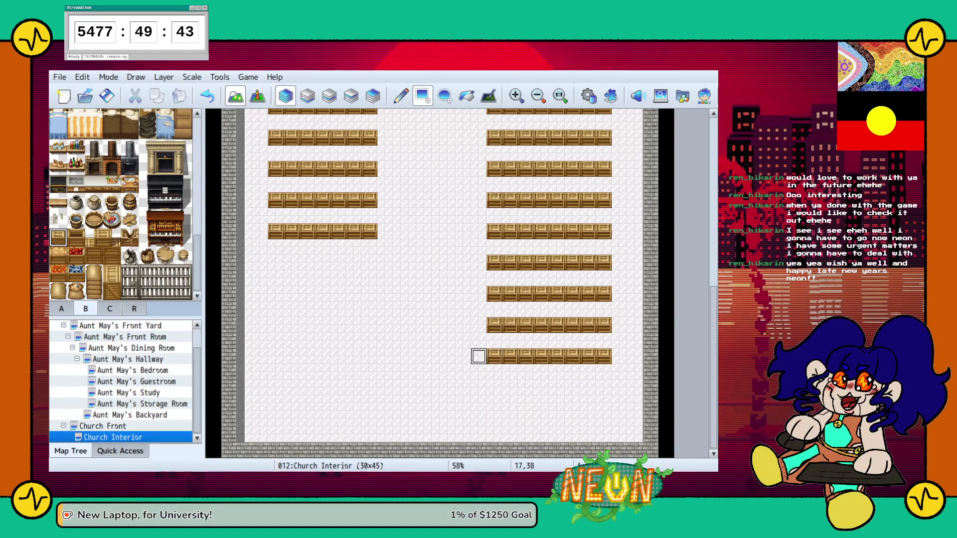
mouse_move(369, 356)
mouse_down()
mouse_move(276, 357)
mouse_move(369, 324)
mouse_move(370, 293)
mouse_move(260, 277)
mouse_move(275, 262)
mouse_move(338, 262)
mouse_up()
key(ctrl+z)
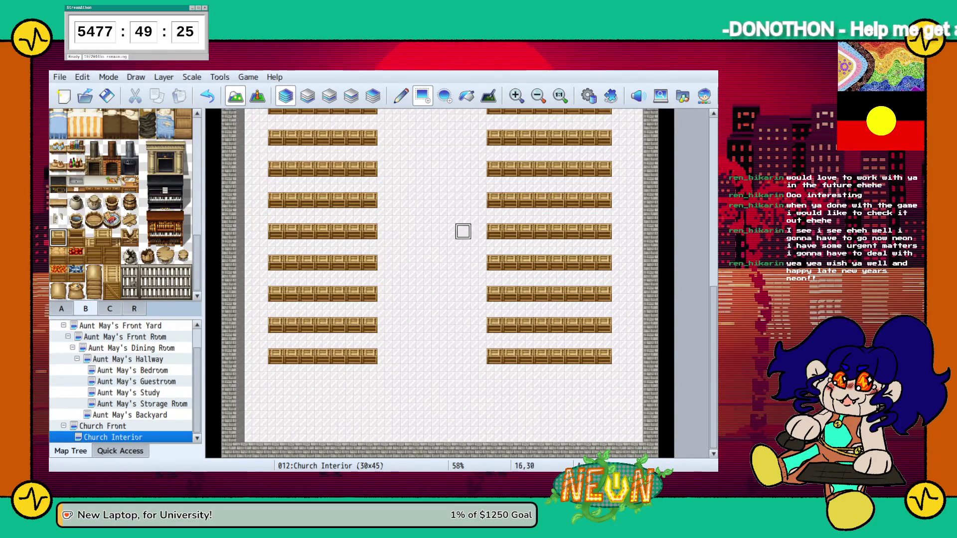
scroll(464, 216, up, 5)
scroll(479, 297, up, 3)
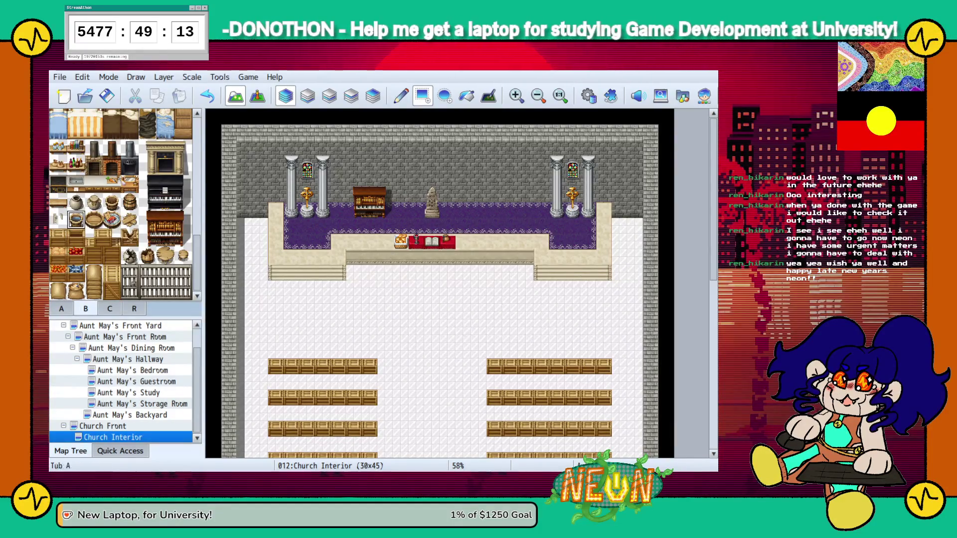
Place an offering bowl tile on the altar
click(464, 243)
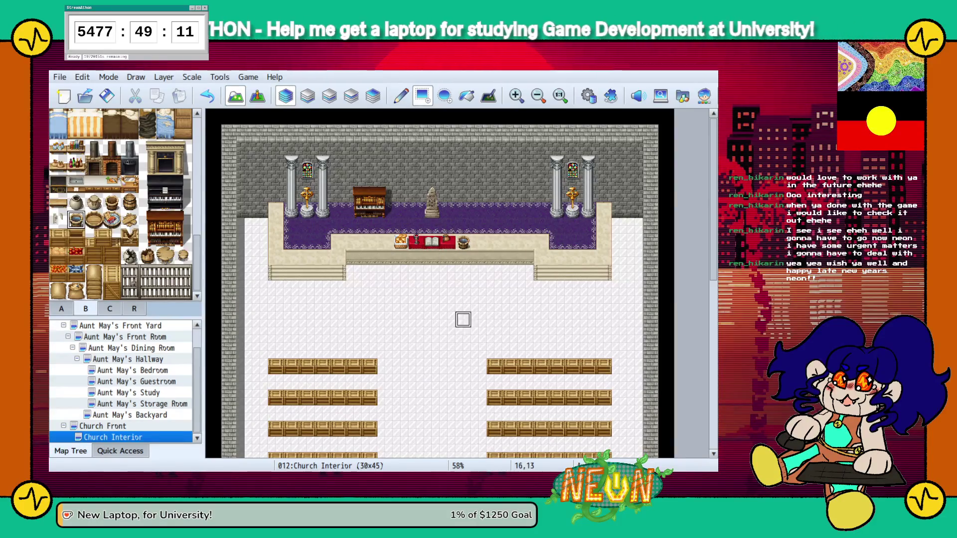
key(F8)
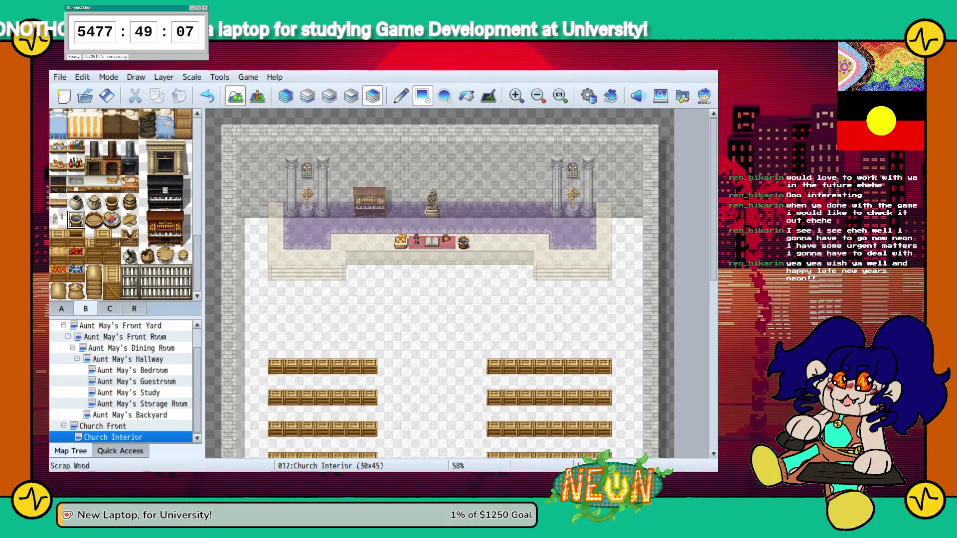
key(F5)
scroll(120, 204, up, 4)
scroll(121, 205, up, 5)
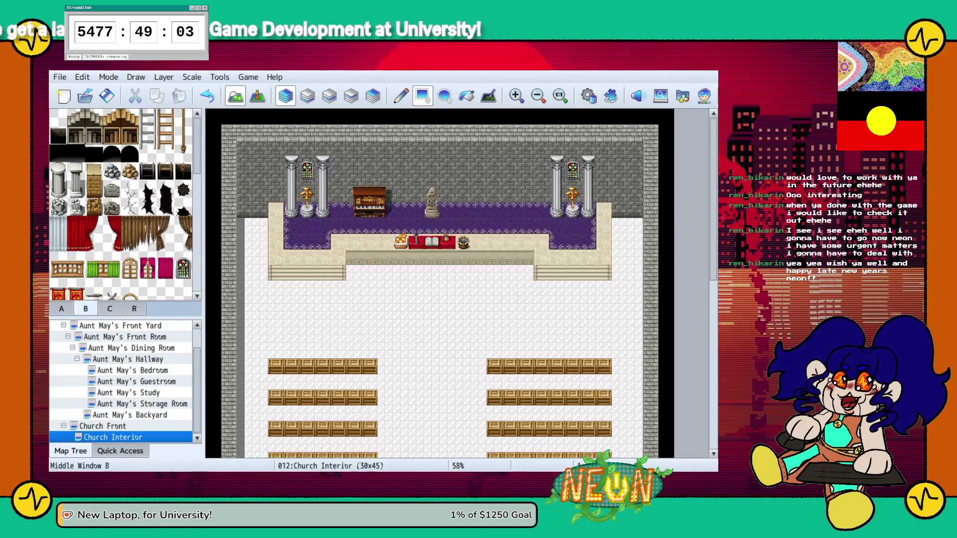
Place a lectern from the decor tiles just below the altar stage
click(109, 308)
scroll(120, 204, down, 5)
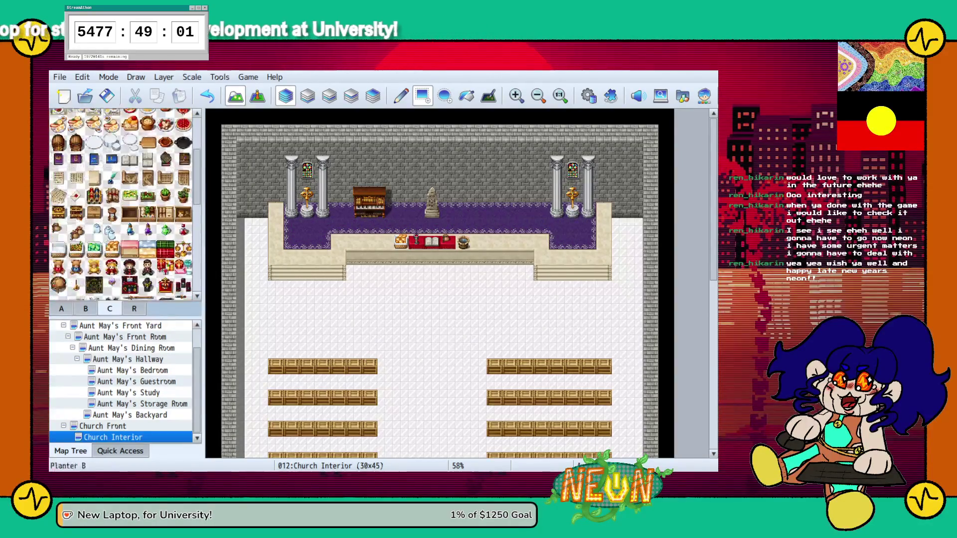
scroll(121, 205, down, 5)
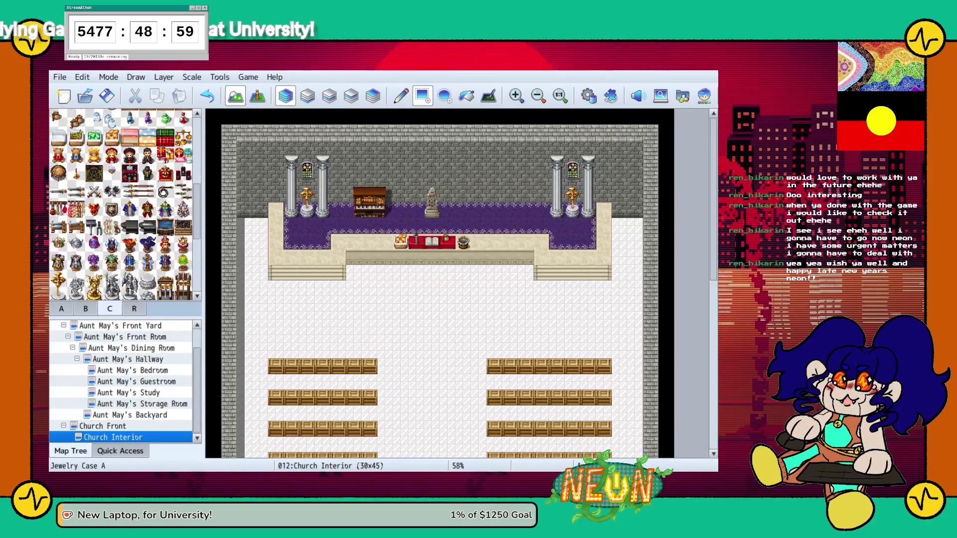
scroll(120, 204, down, 2)
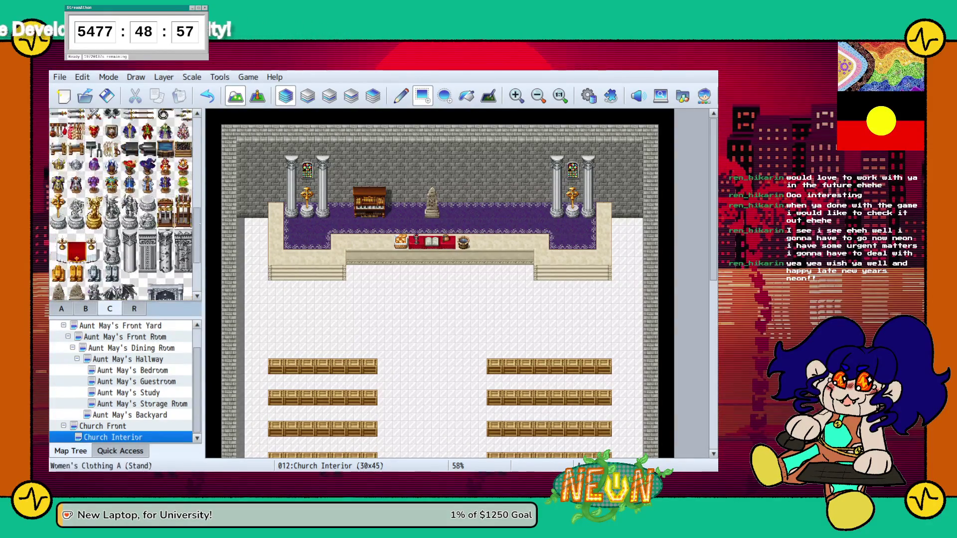
click(432, 273)
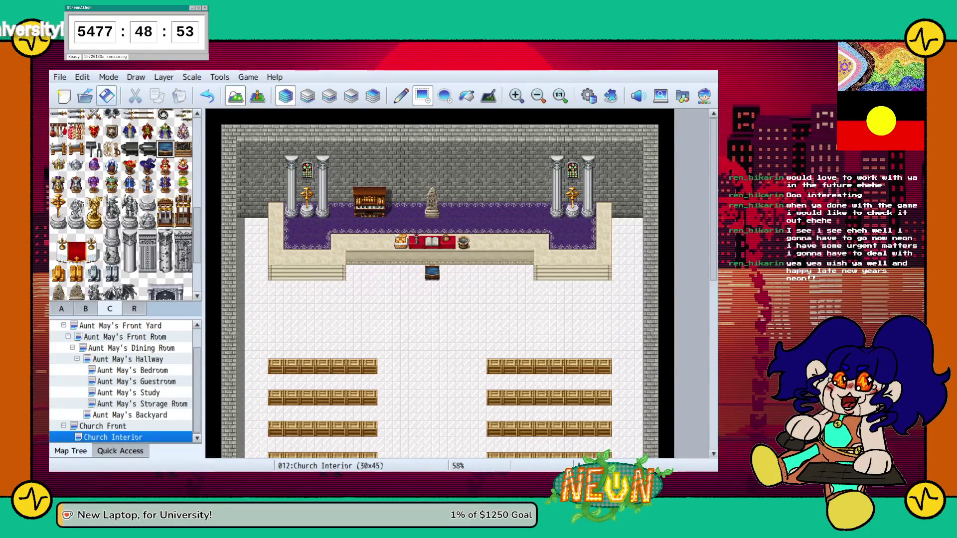
scroll(112, 236, up, 5)
scroll(122, 204, up, 6)
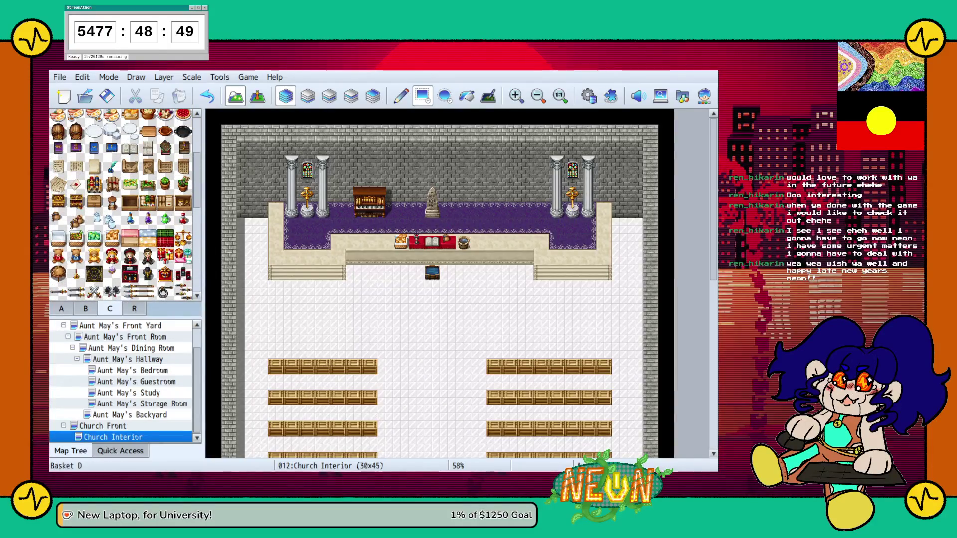
scroll(122, 204, up, 1)
scroll(448, 277, down, 6)
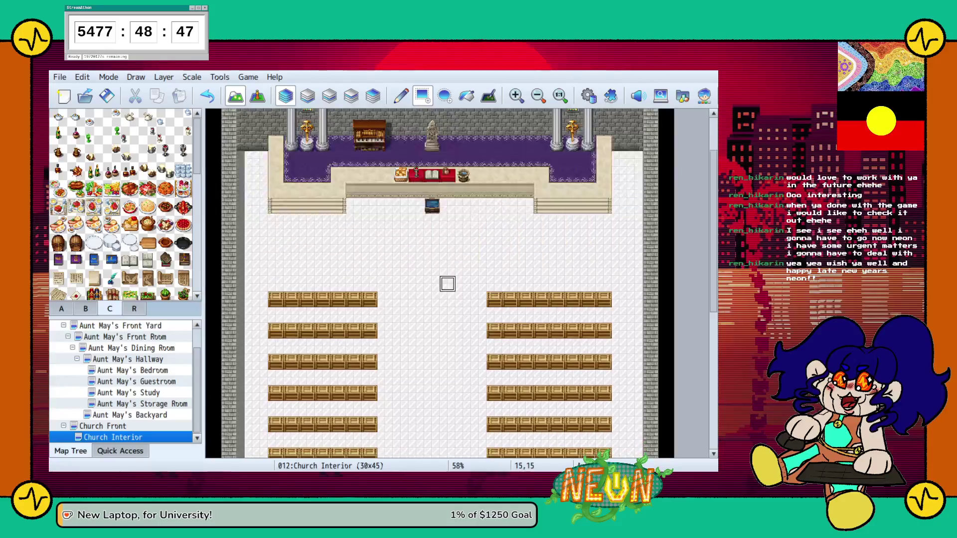
scroll(448, 277, down, 2)
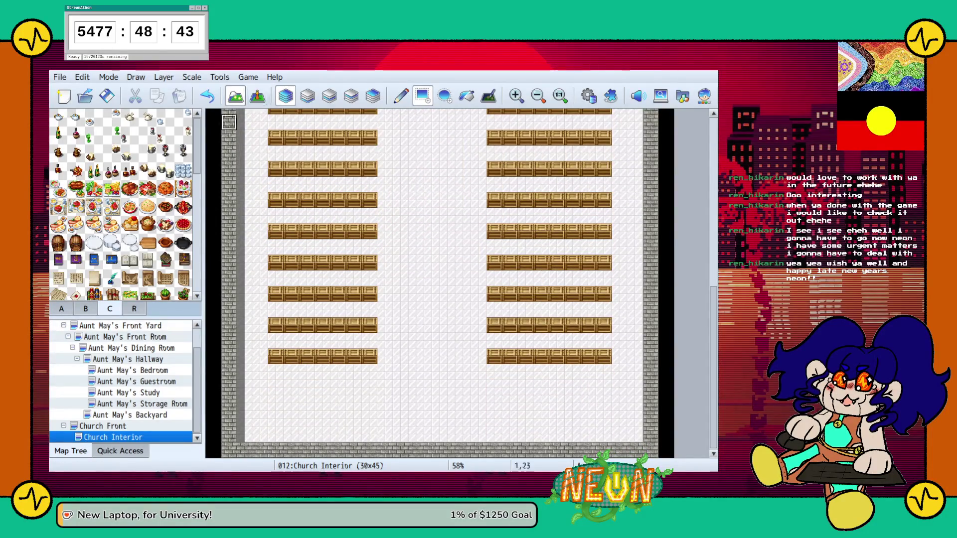
Select the arched doorway tile and check the Church Front map for reference
click(85, 309)
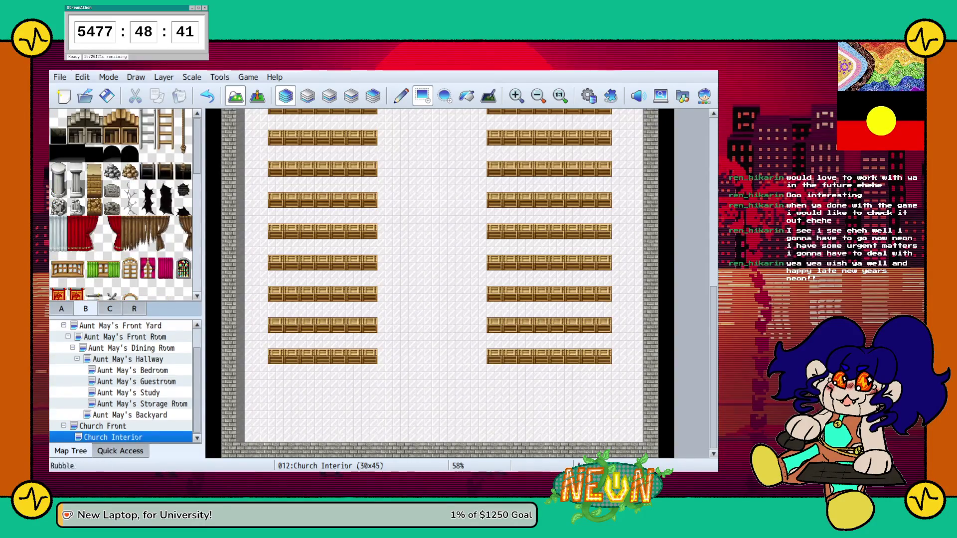
click(112, 153)
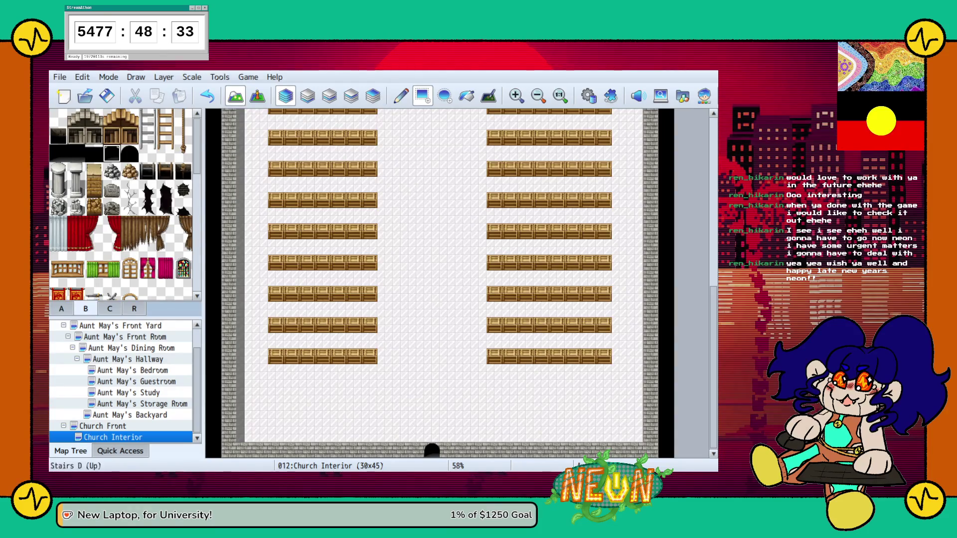
click(103, 426)
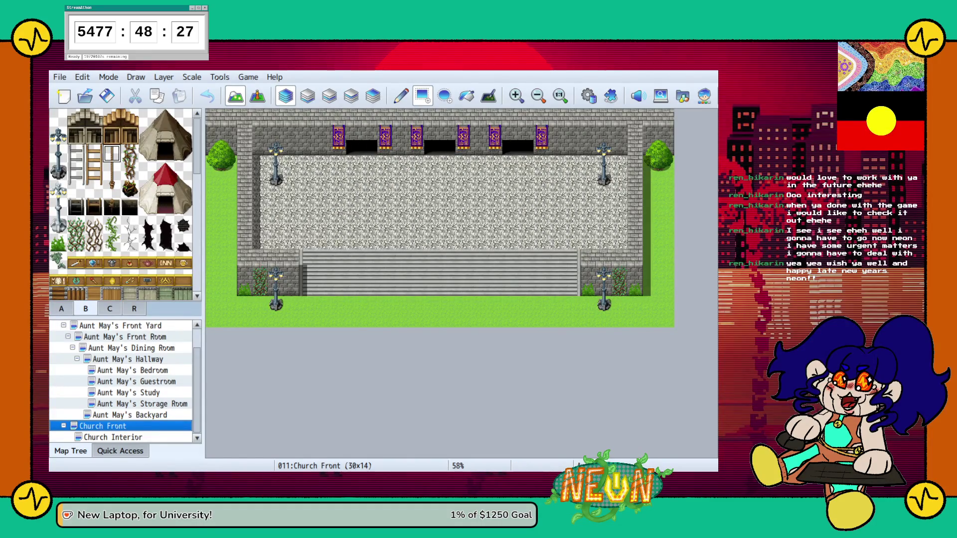
click(113, 437)
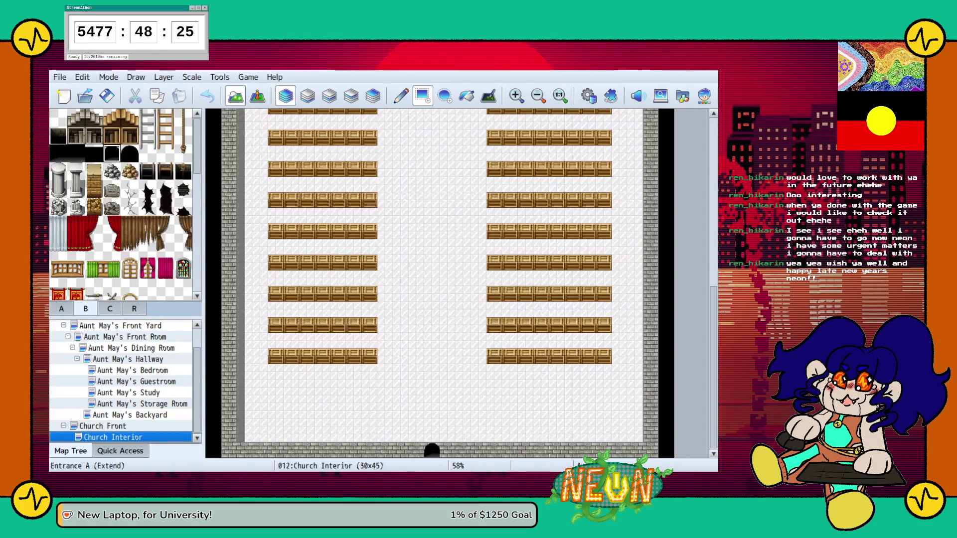
Widen the bottom-wall doorway using a black tile picked from the map
right_click(447, 419)
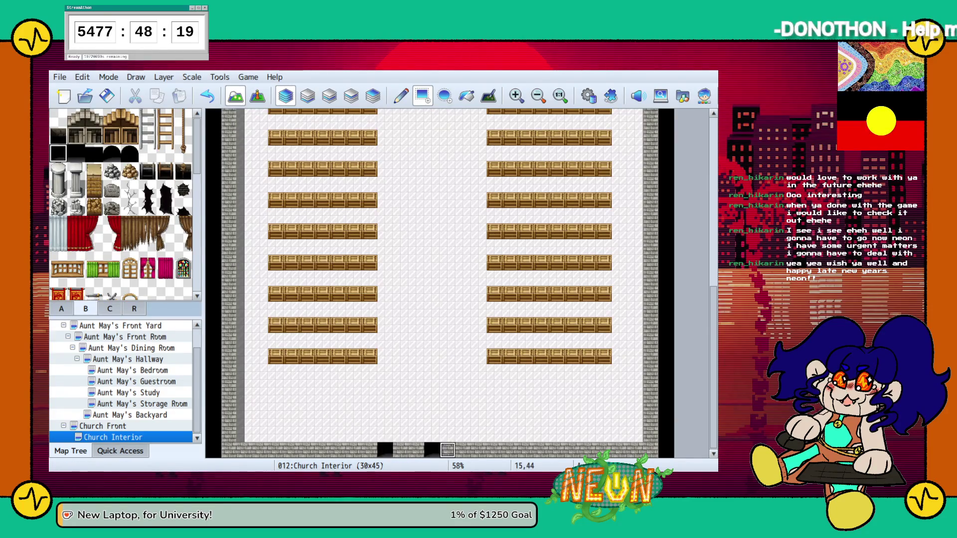
click(478, 450)
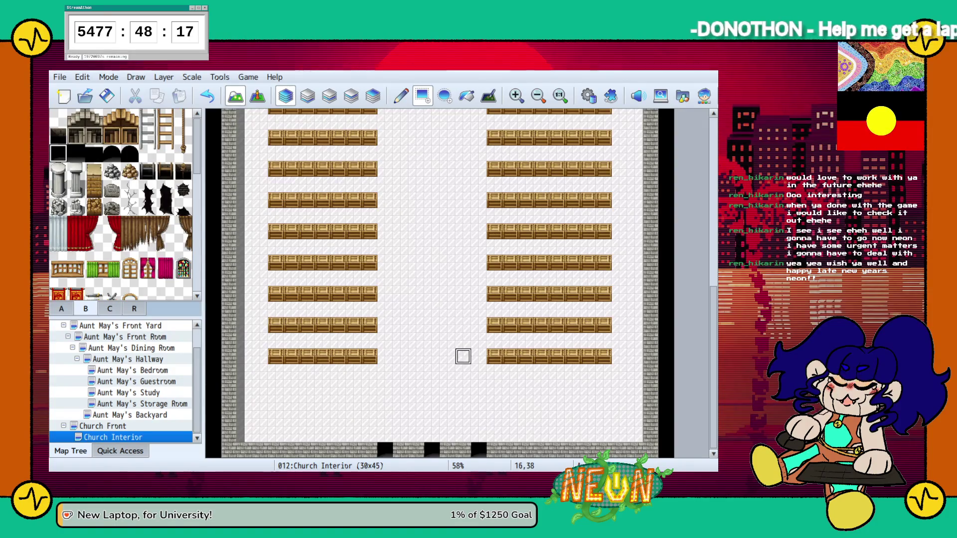
scroll(463, 357, up, 3)
scroll(463, 357, up, 3)
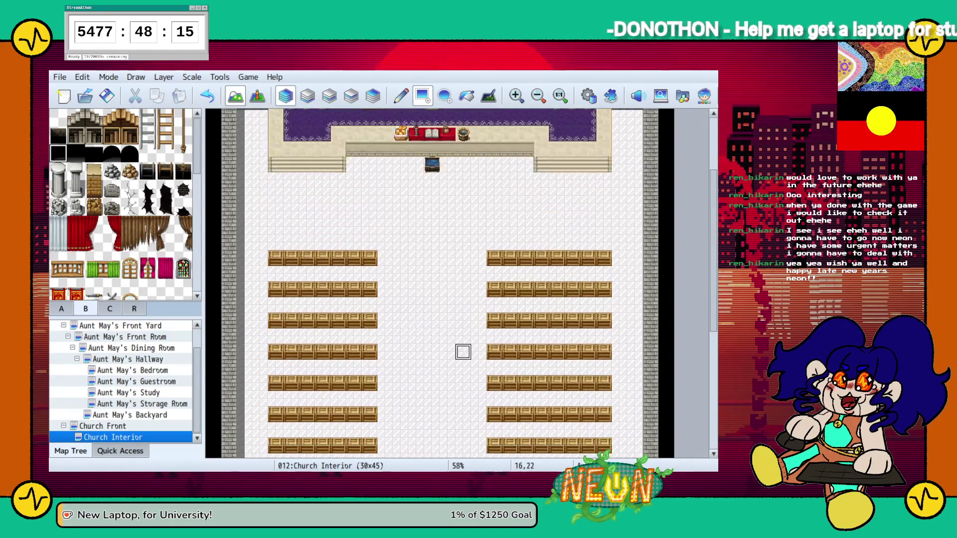
scroll(447, 380, down, 6)
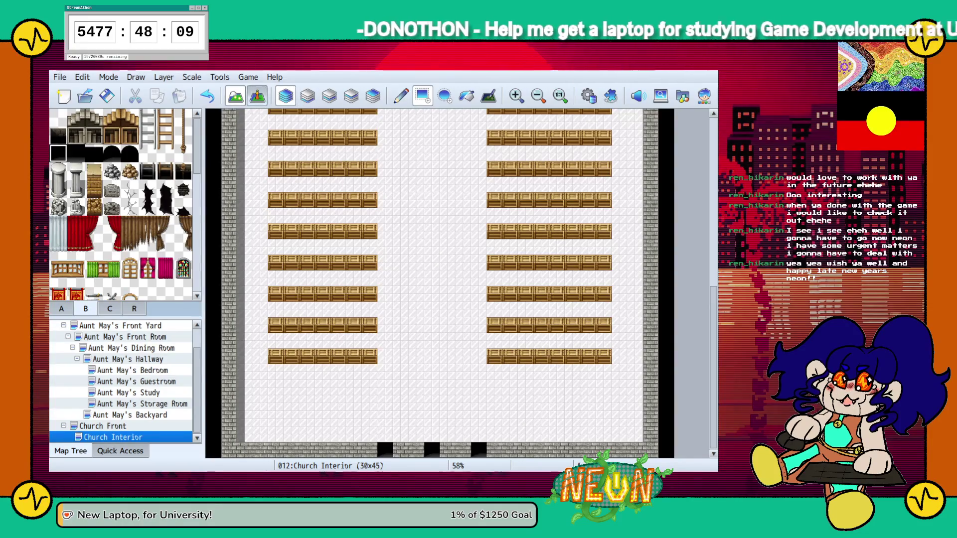
click(258, 96)
scroll(439, 279, up, 5)
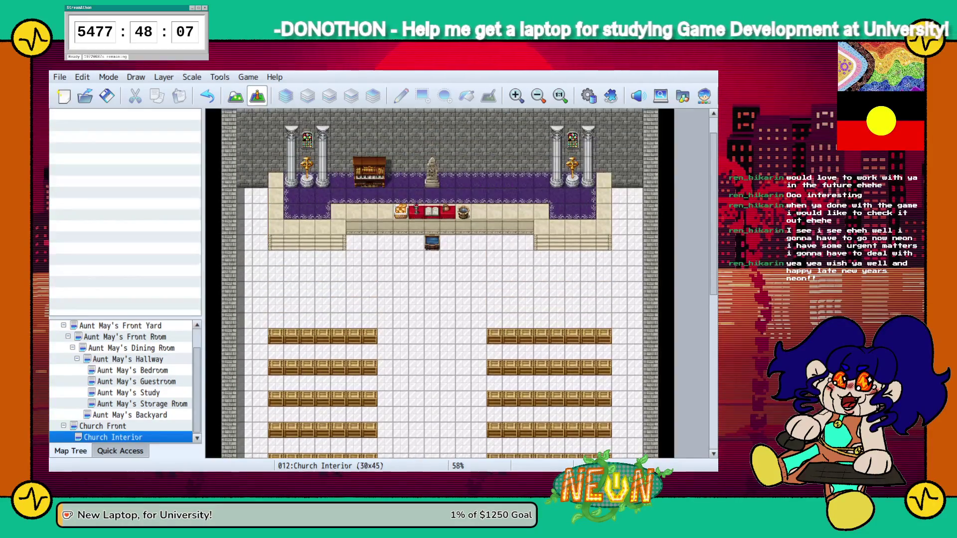
Open the Church Front map in the Map Tree to view its EnterChurch event
click(102, 426)
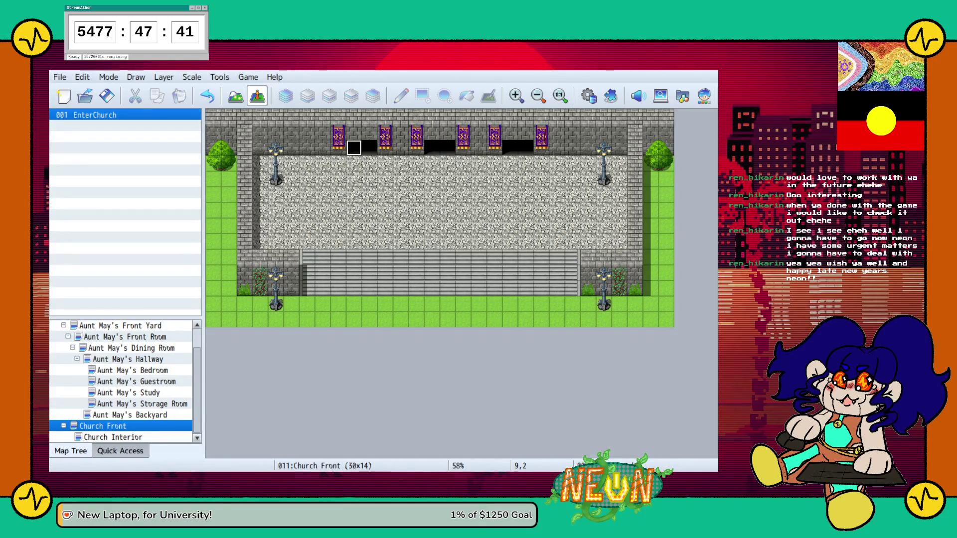
click(370, 147)
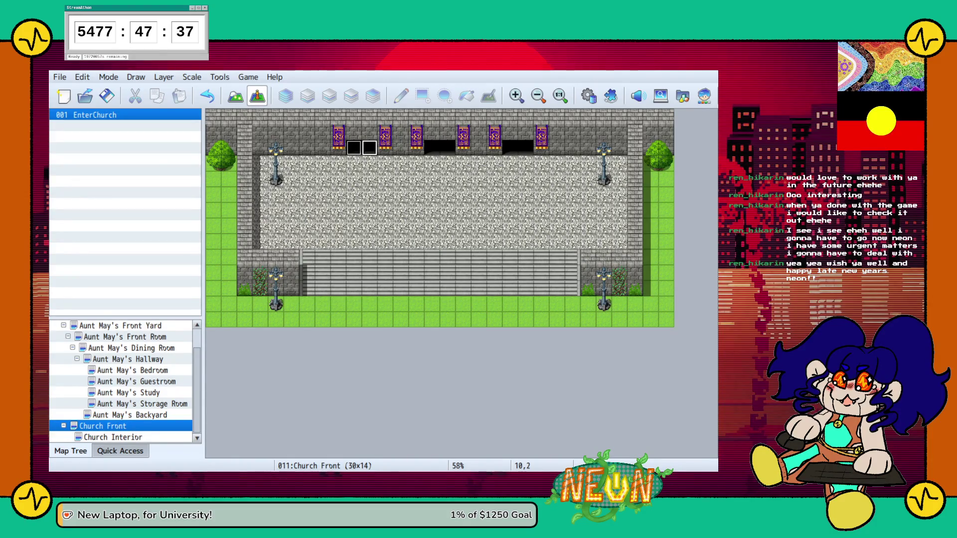